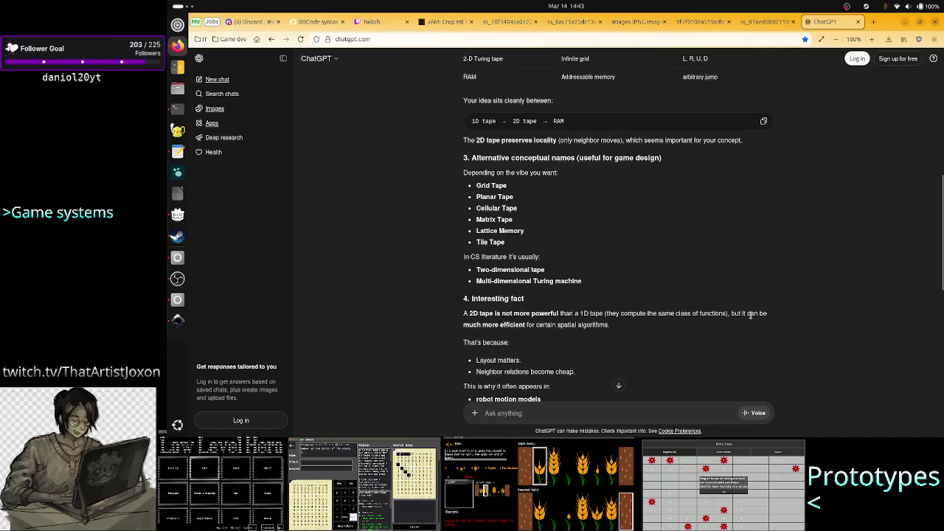
- Highlight the 2D-tape and spatial-algorithms sentences in the ChatGPT reply, then scroll down
{"action": "left_click_drag", "start_coordinate": [464, 313], "coordinate": [539, 314]}
{"action": "left_click", "coordinate": [516, 313]}
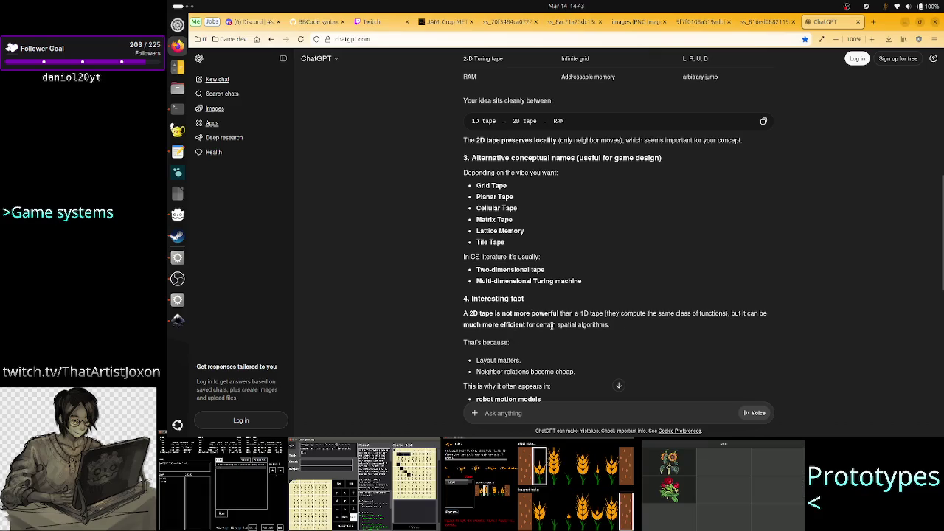
{"action": "left_click_drag", "start_coordinate": [593, 325], "coordinate": [479, 326]}
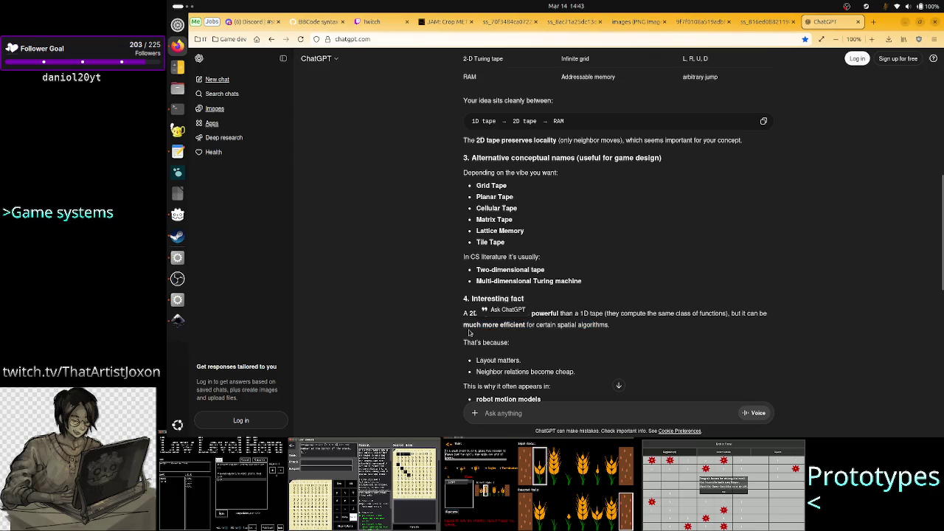
{"action": "left_click", "coordinate": [469, 333]}
{"action": "scroll", "coordinate": [596, 347], "scroll_direction": "down", "scroll_amount": 3}
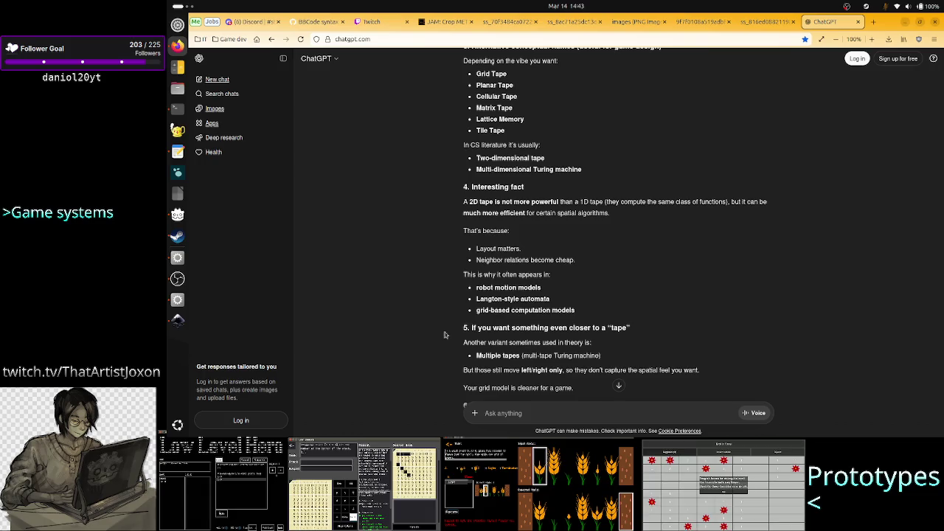
{"action": "scroll", "coordinate": [449, 353], "scroll_direction": "down", "scroll_amount": 1}
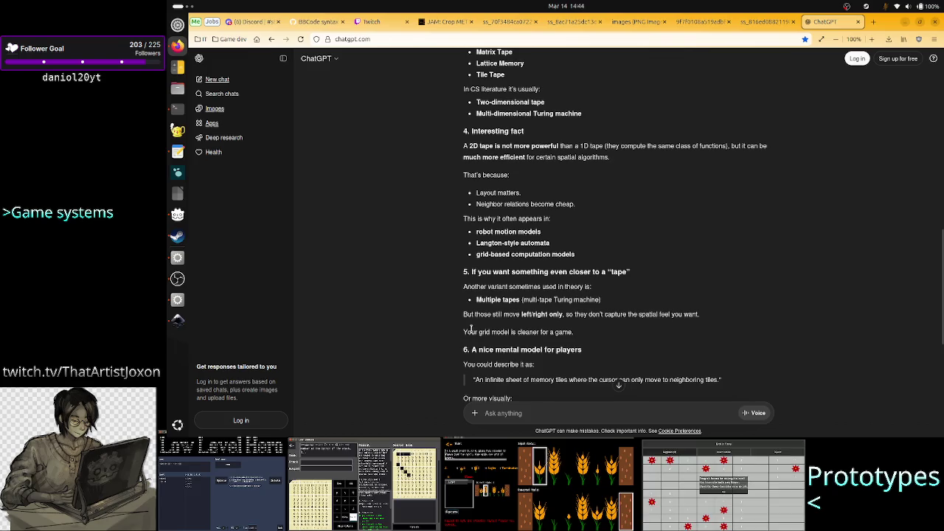
- Highlight the multi-tape Turing machine and 'right only' phrases, then bring up the Inkscape mockup
{"action": "left_click_drag", "start_coordinate": [527, 300], "coordinate": [598, 299]}
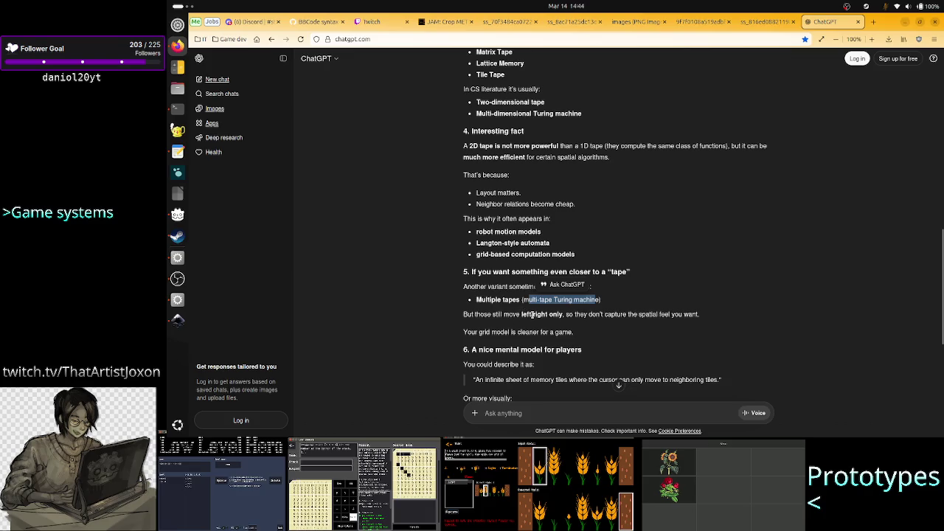
{"action": "left_click_drag", "start_coordinate": [532, 314], "coordinate": [565, 314]}
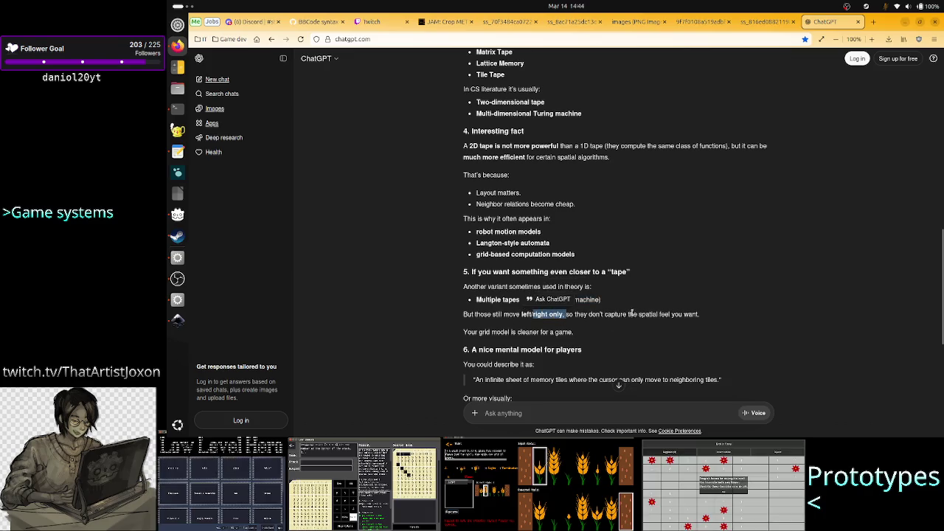
{"action": "left_click_drag", "start_coordinate": [650, 314], "coordinate": [702, 315]}
{"action": "left_click", "coordinate": [703, 315]}
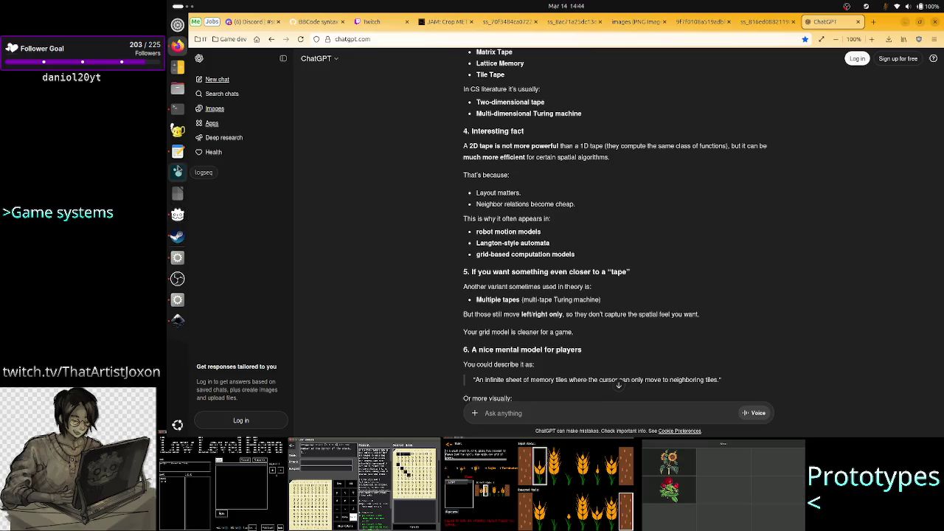
{"action": "left_click", "coordinate": [177, 320]}
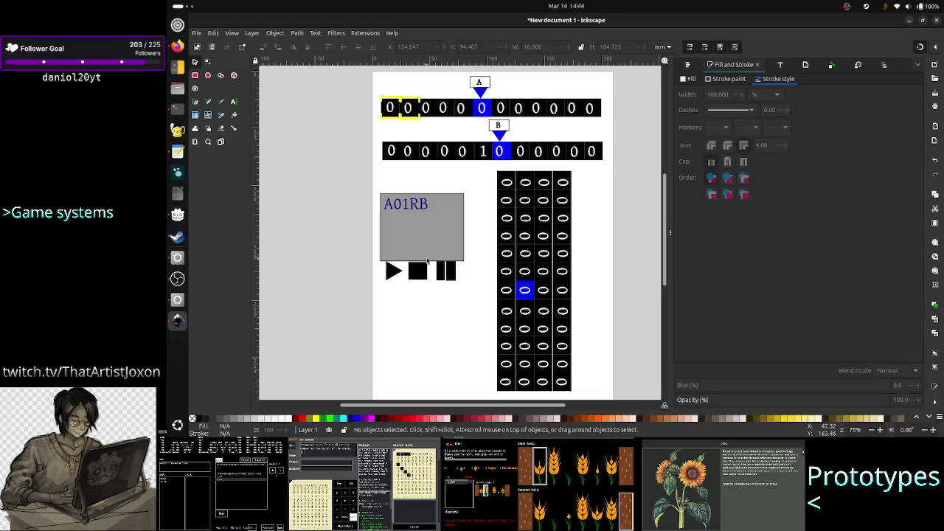
{"action": "left_click", "coordinate": [423, 205]}
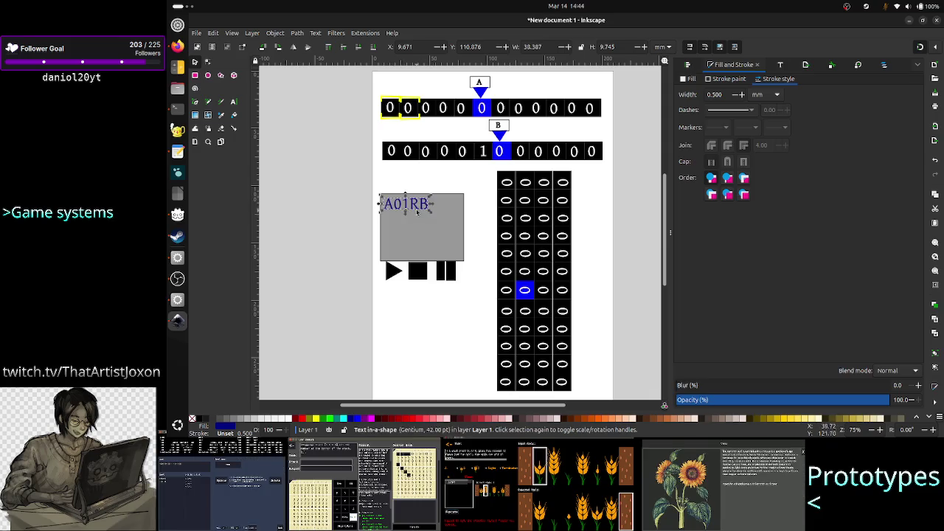
{"action": "double_click", "coordinate": [423, 206]}
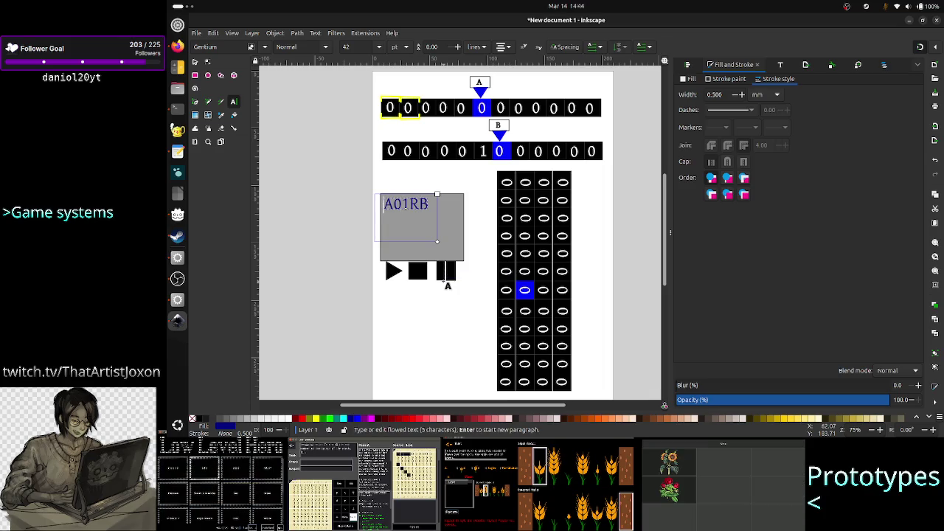
{"action": "key", "text": "shift+Right"}
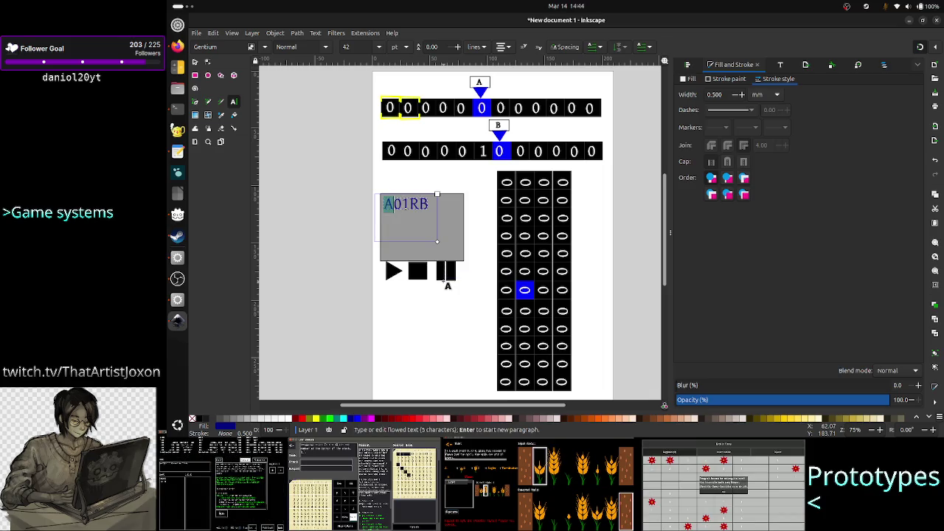
{"action": "key", "text": "Right"}
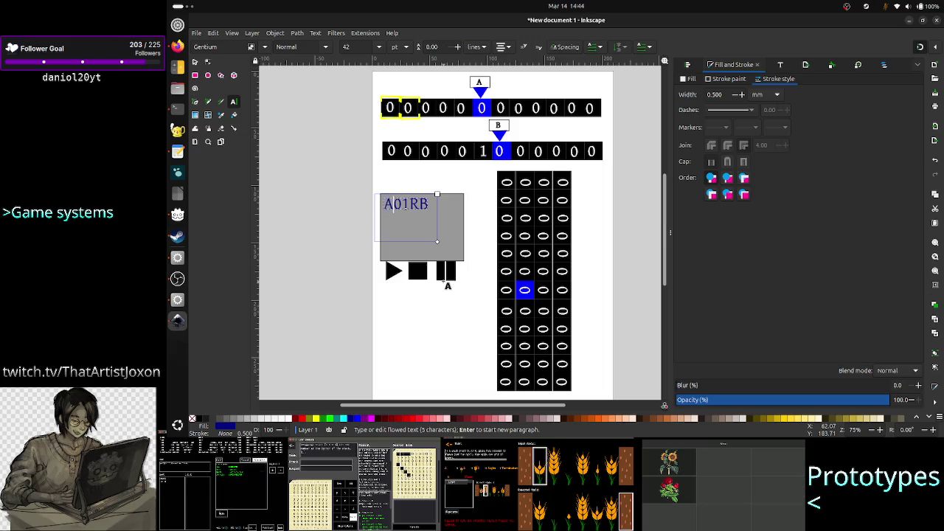
{"action": "key", "text": "Left"}
{"action": "key", "text": "shift+Right"}
{"action": "key", "text": "shift+Right"}
{"action": "key", "text": "shift+Right"}
{"action": "key", "text": "shift+Right"}
{"action": "key", "text": "shift+Right"}
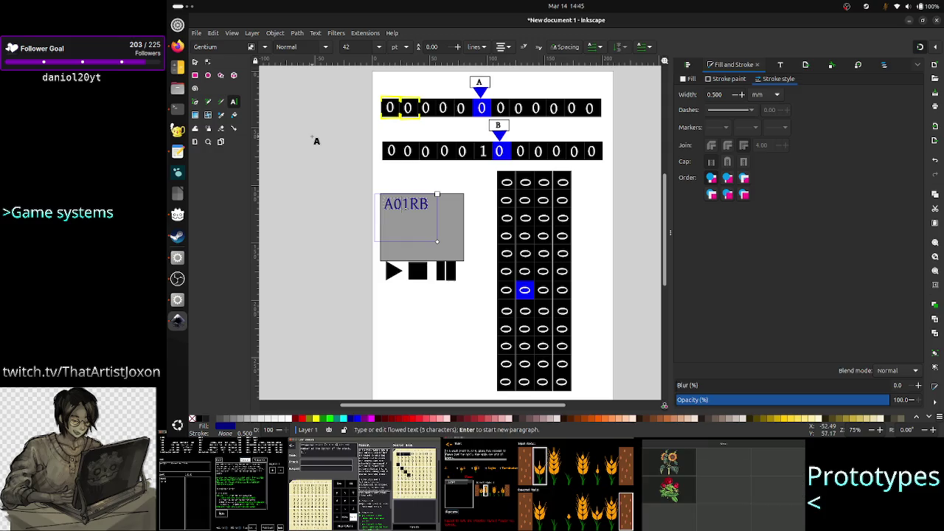
{"action": "key", "text": "Return"}
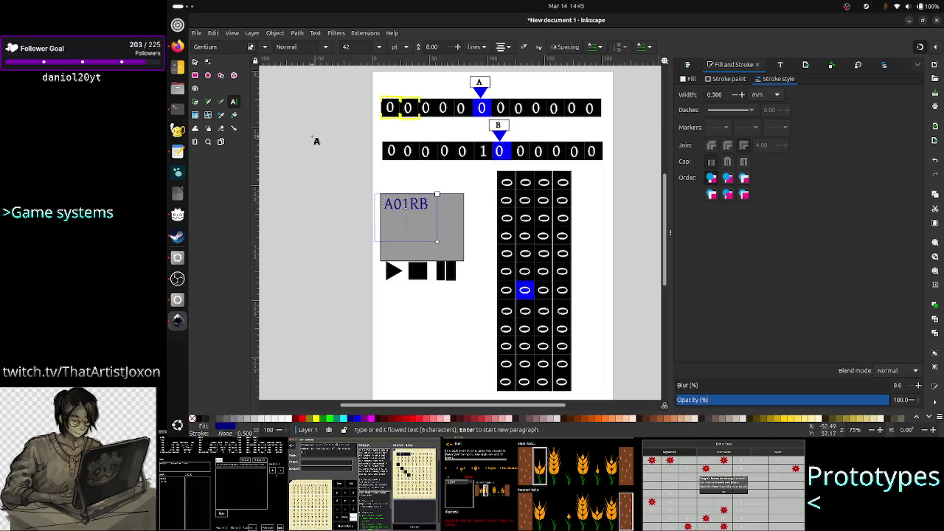
{"action": "type", "text": "the"}
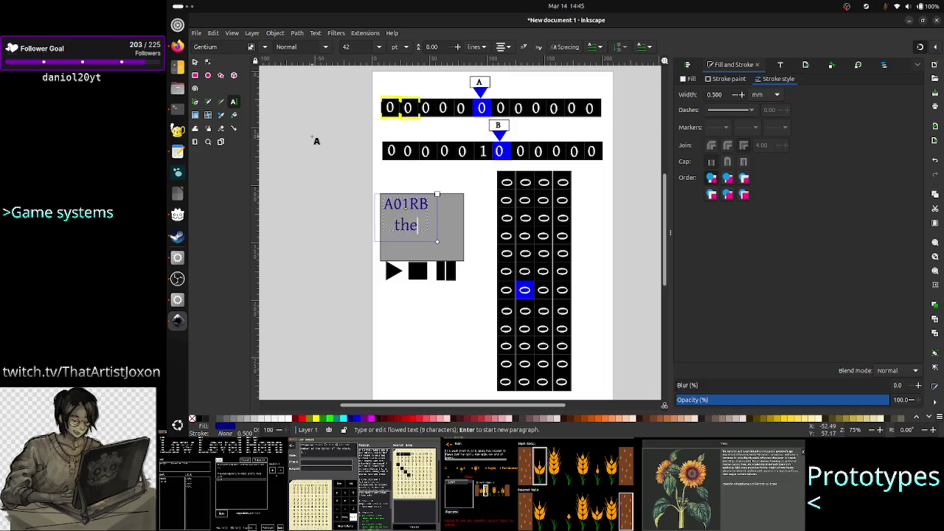
{"action": "key", "text": "BackSpace"}
{"action": "key", "text": "BackSpace"}
{"action": "key", "text": "BackSpace"}
{"action": "key", "text": "alt+Tab"}
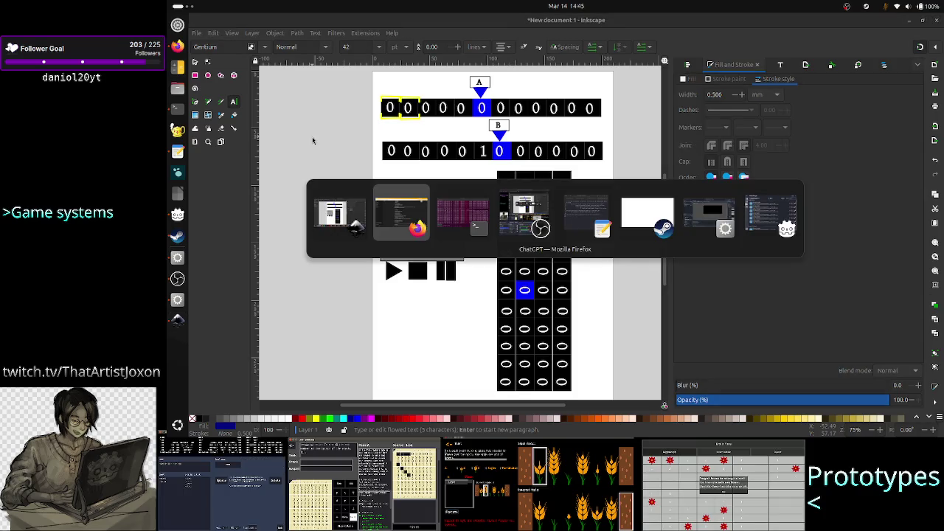
- Add the note 'tape pos could be a coordinate: tape/multi-tape, cell pos…' with a blank line after it
{"action": "key", "text": "Tab"}
{"action": "key", "text": "Tab"}
{"action": "key", "text": "Tab"}
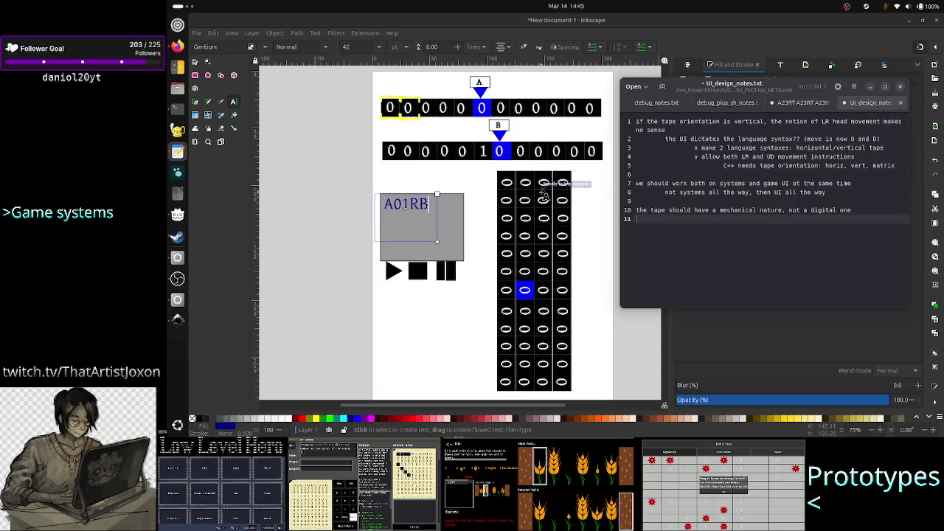
{"action": "key", "text": "Return"}
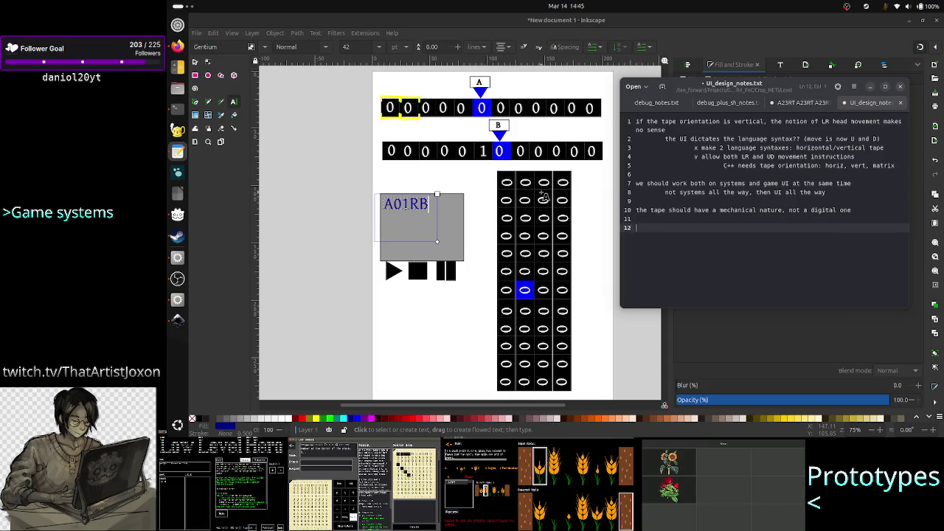
{"action": "type", "text": "tape pos"}
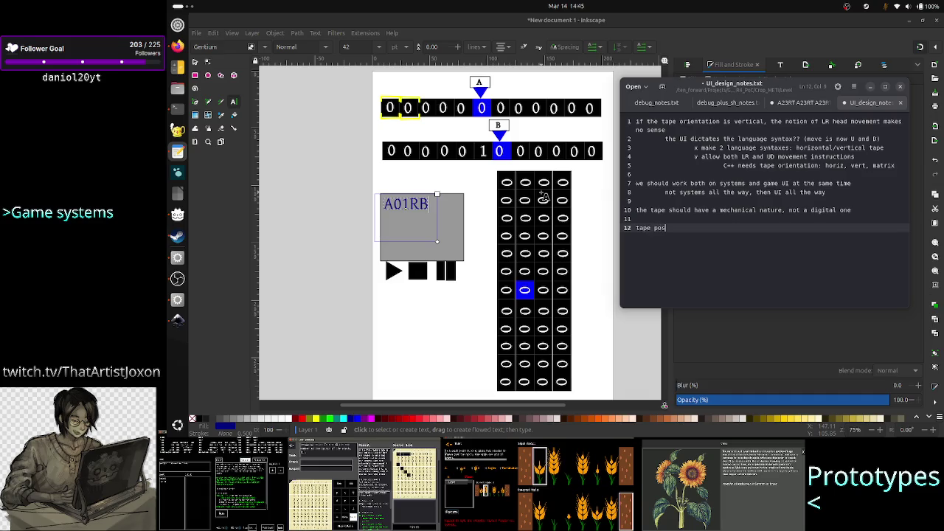
{"action": "type", "text": " could be"}
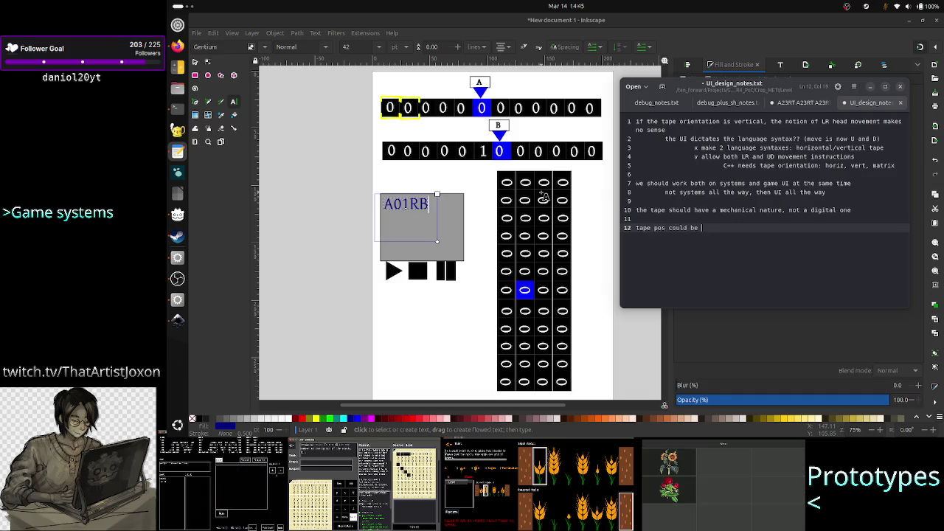
{"action": "type", "text": " a coordinate"}
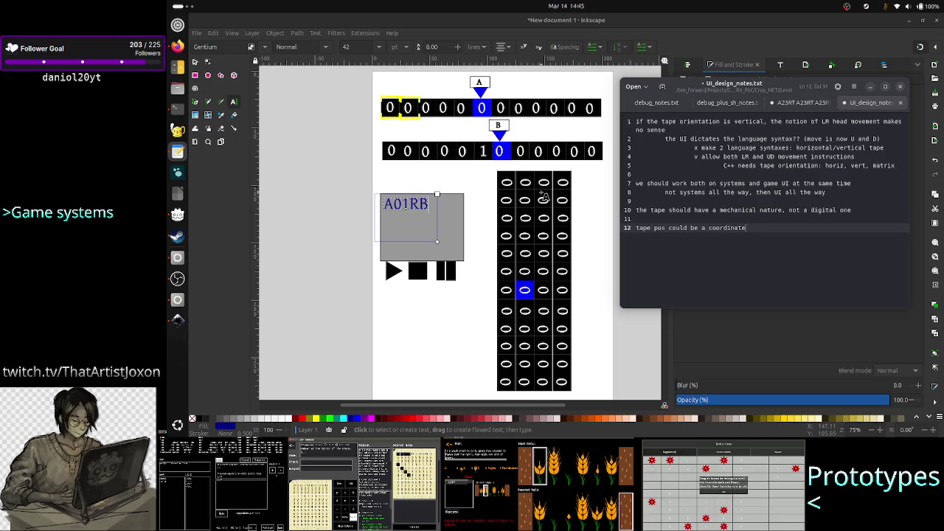
{"action": "type", "text": ":"}
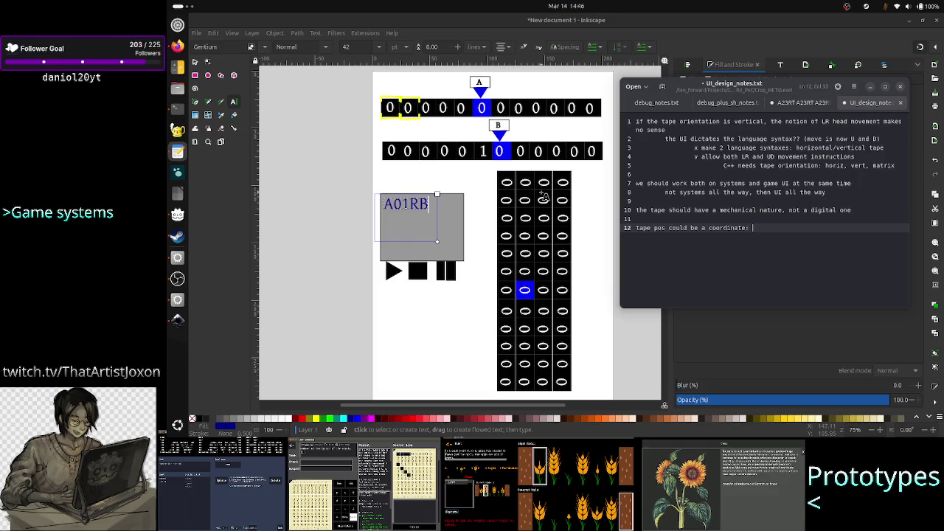
{"action": "type", "text": " tape"}
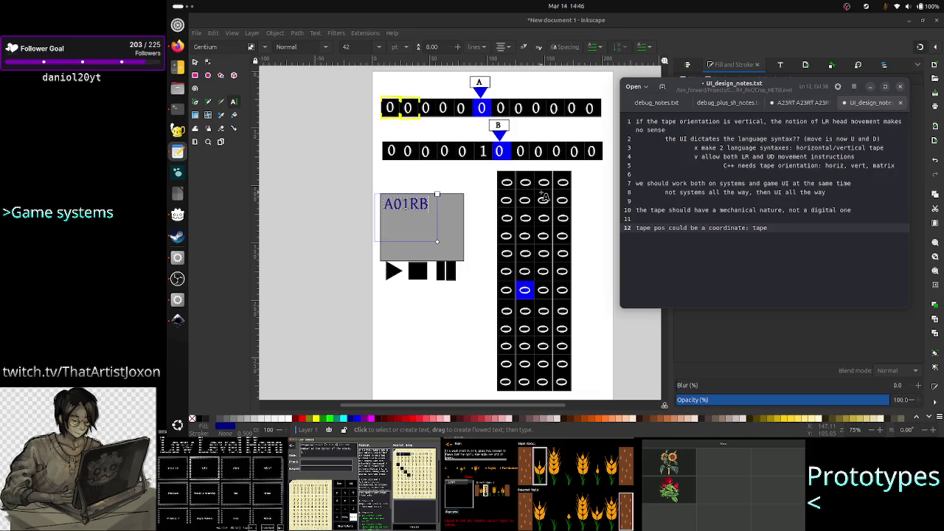
{"action": "type", "text": " ind"}
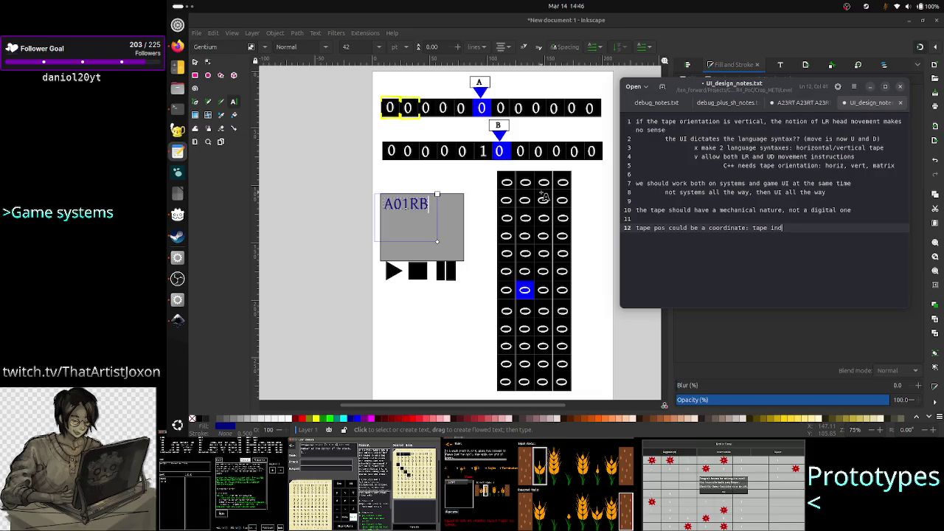
{"action": "type", "text": "ex/mu"}
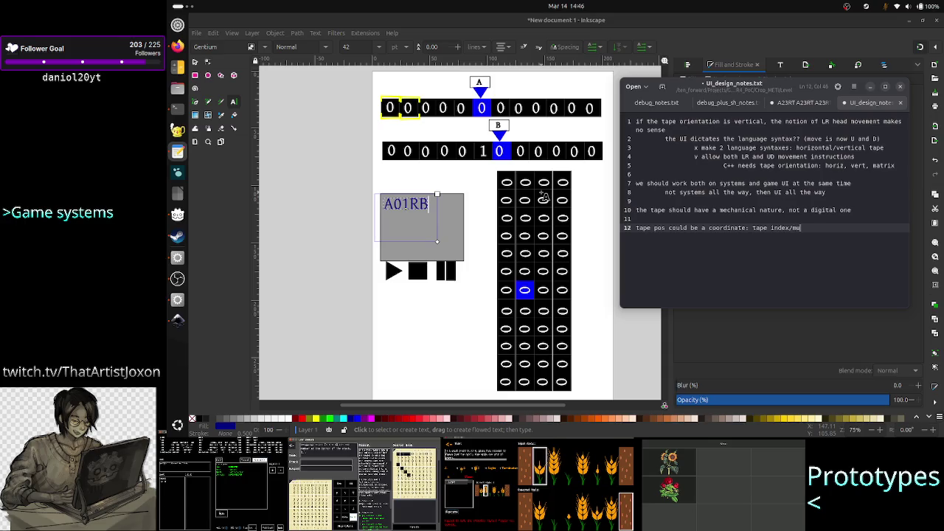
{"action": "type", "text": "lti-tape, "}
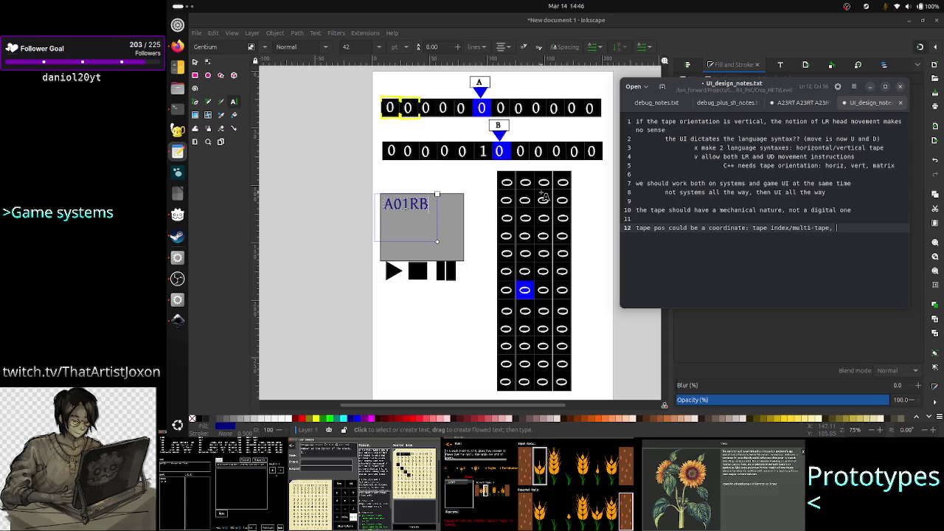
{"action": "type", "text": "c"}
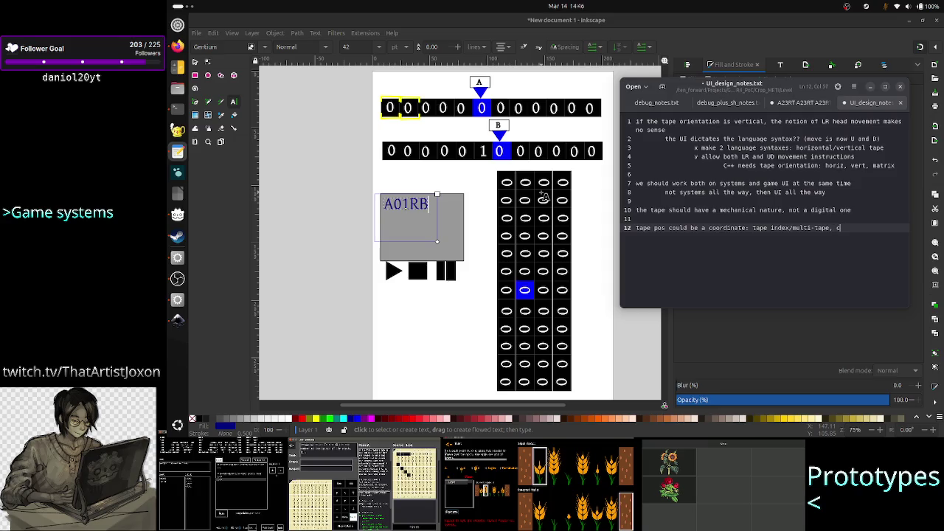
{"action": "type", "text": "ell pos in tha"}
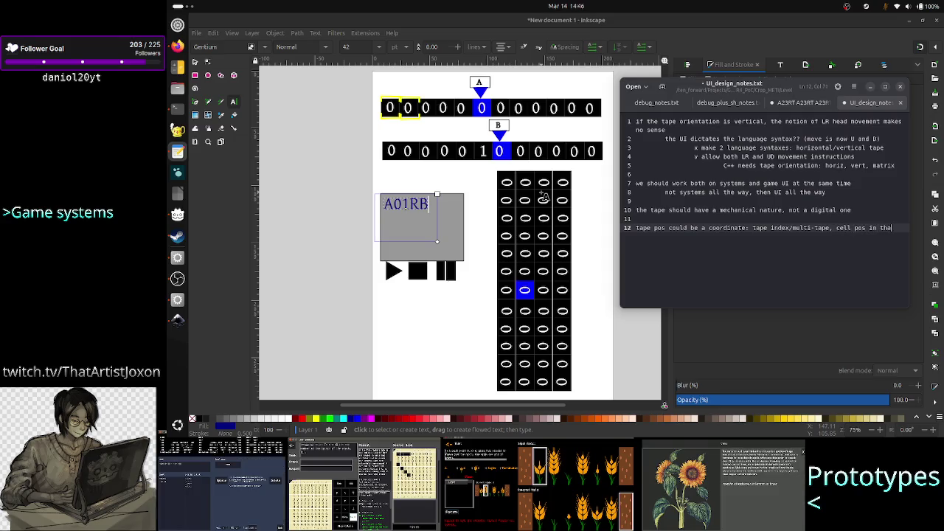
{"action": "type", "text": "t tape i"}
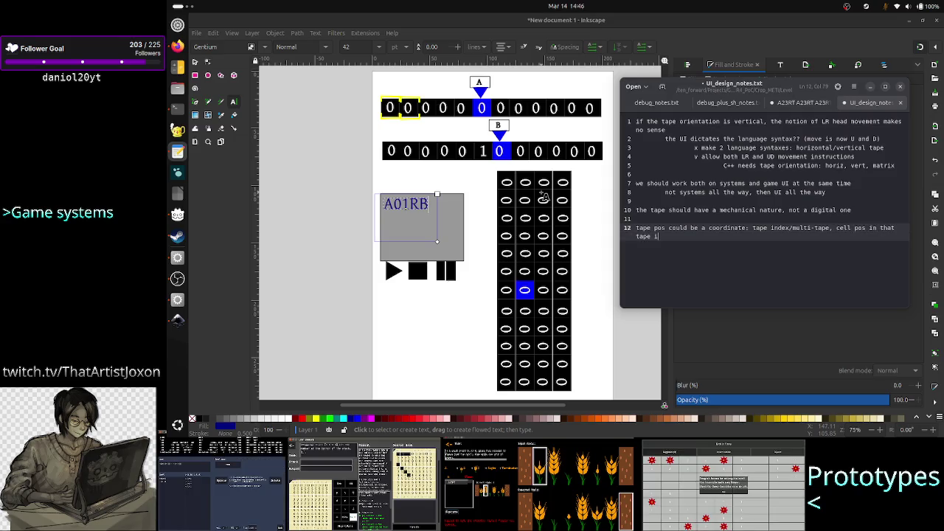
{"action": "type", "text": "ndex"}
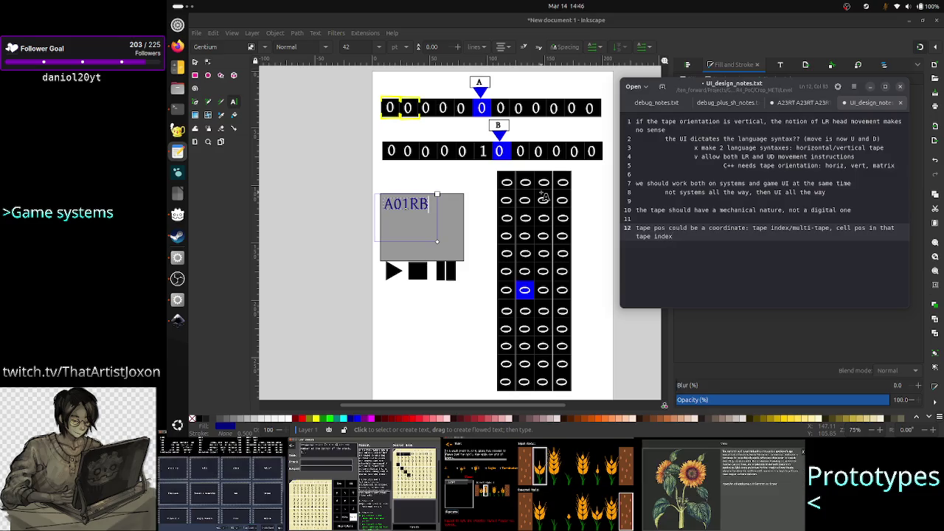
{"action": "key", "text": "BackSpace"}
{"action": "key", "text": "BackSpace"}
{"action": "key", "text": "BackSpace"}
{"action": "key", "text": "BackSpace"}
{"action": "key", "text": "BackSpace"}
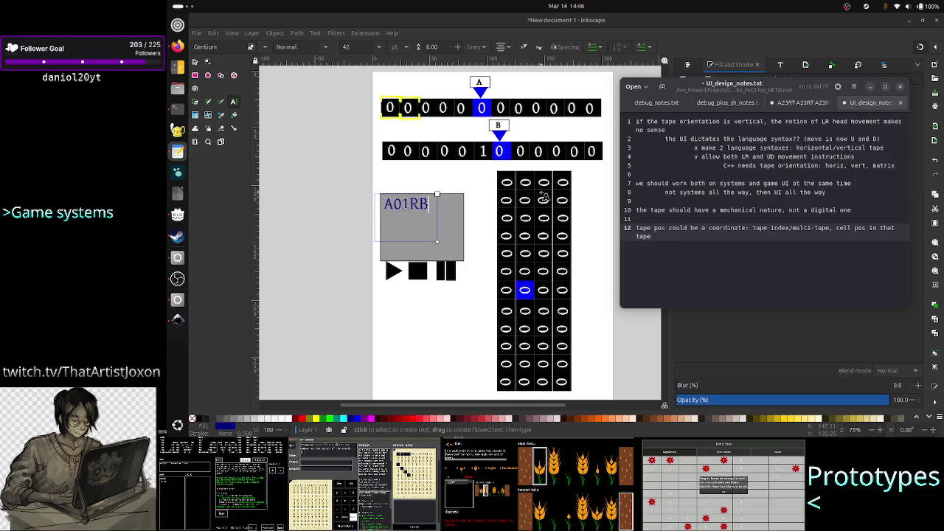
{"action": "key", "text": "BackSpace"}
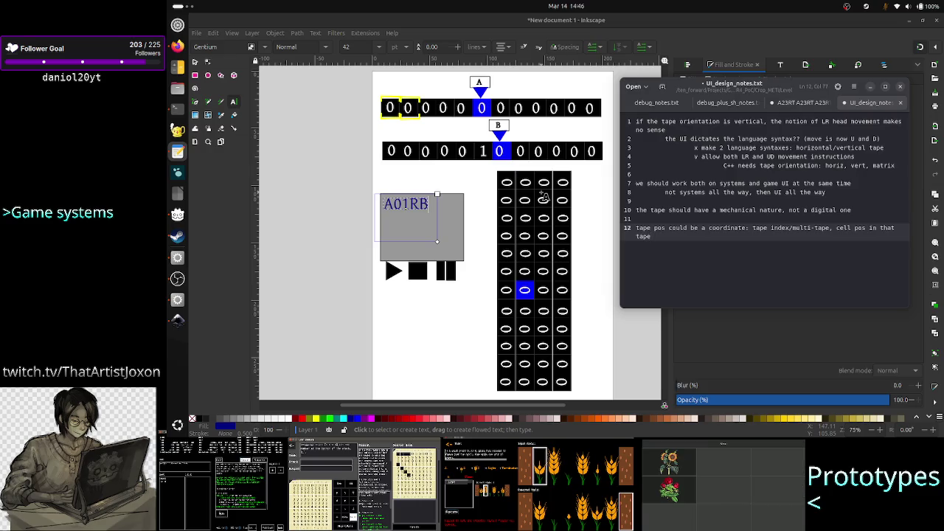
{"action": "key", "text": "Return"}
{"action": "key", "text": "Return"}
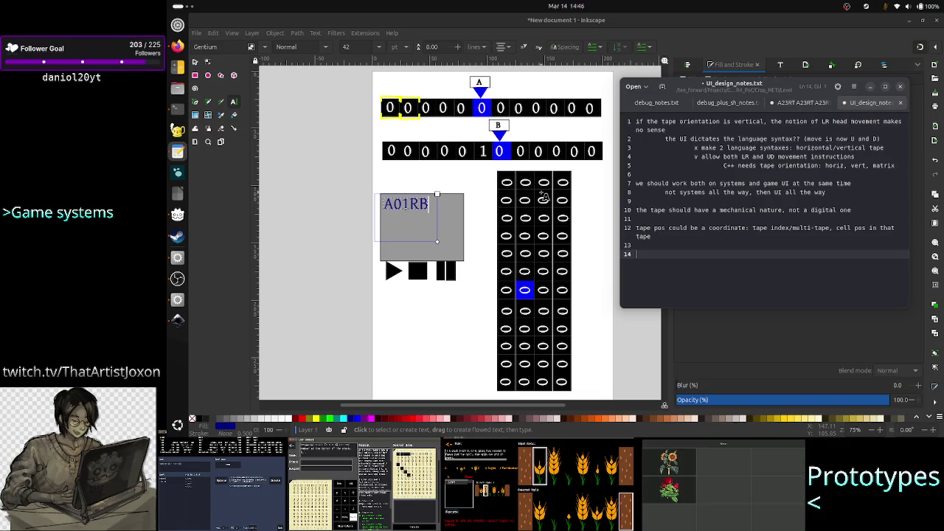
{"action": "type", "text": "A"}
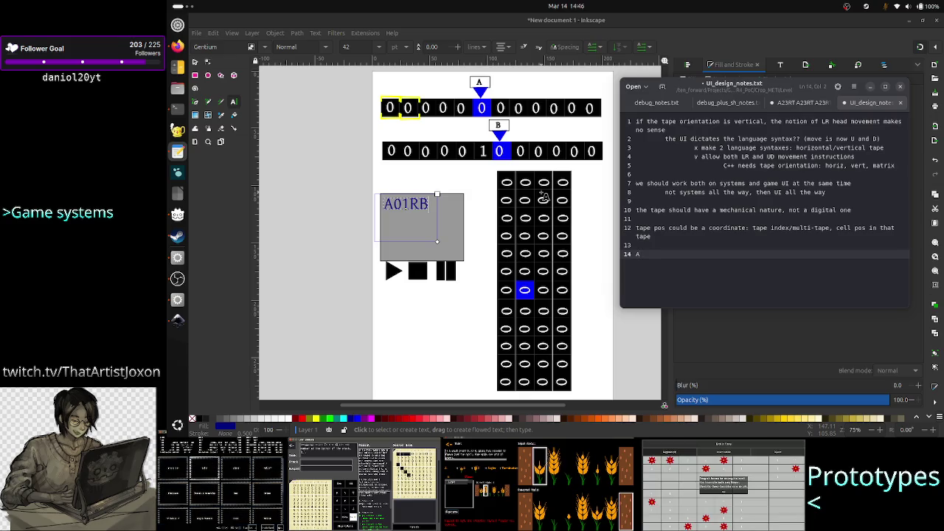
{"action": "type", "text": "0"}
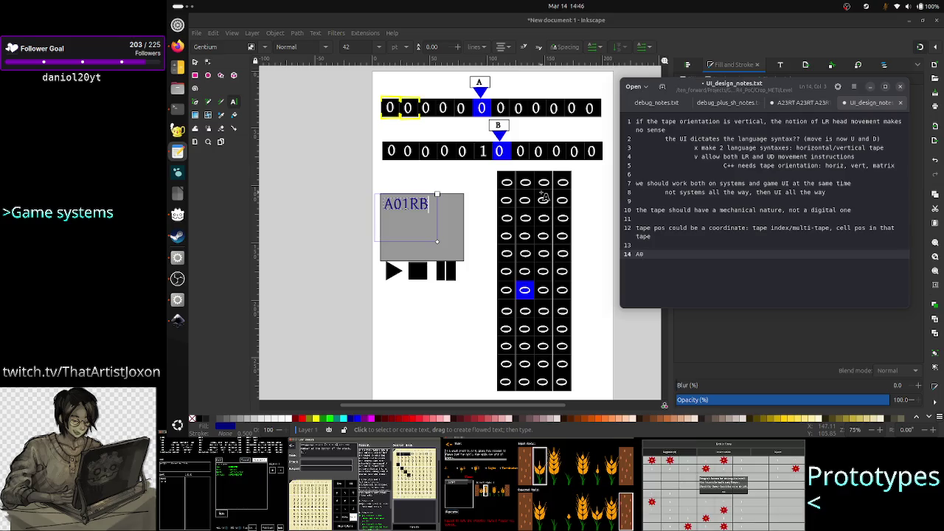
{"action": "key", "text": "BackSpace"}
{"action": "key", "text": "BackSpace"}
{"action": "key", "text": "BackSpace"}
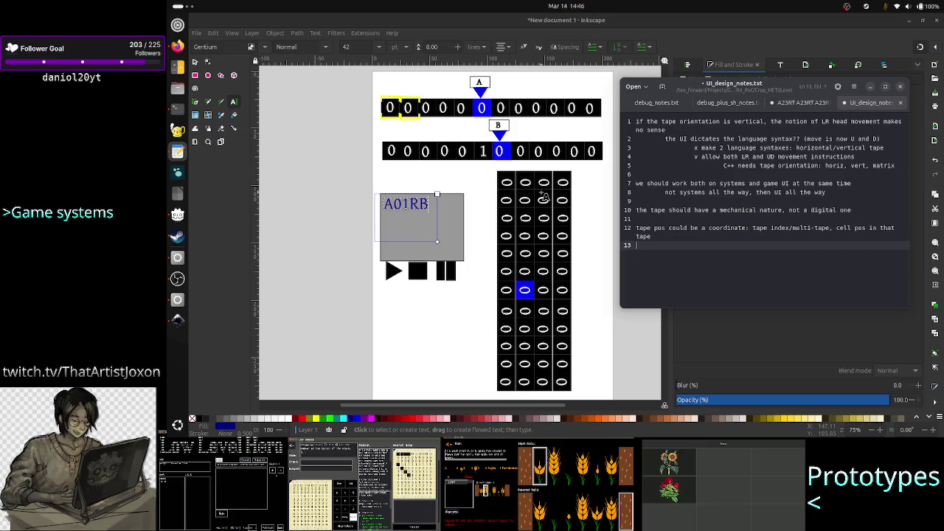
- Delete the tape-position coordinate note, leave an empty line, and return to ChatGPT
{"action": "key", "text": "shift+Up"}
{"action": "key", "text": "shift+Up"}
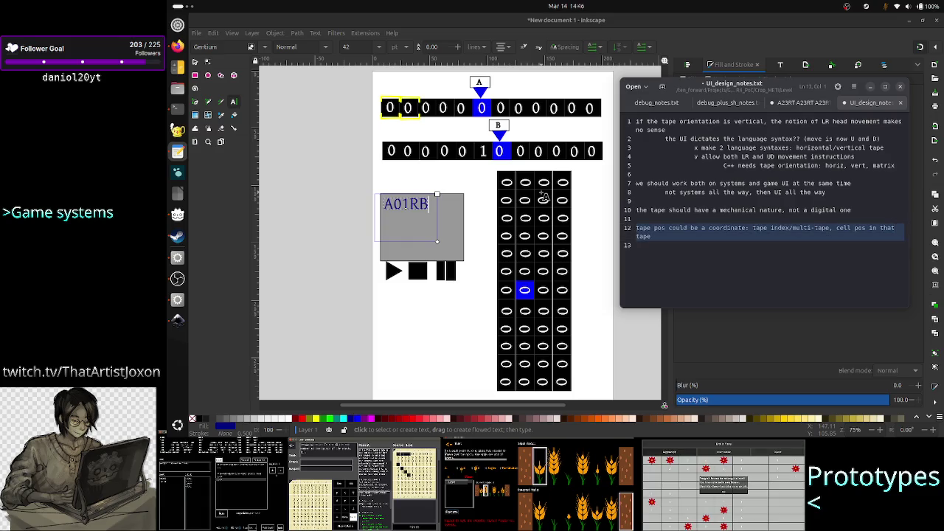
{"action": "key", "text": "BackSpace"}
{"action": "key", "text": "BackSpace"}
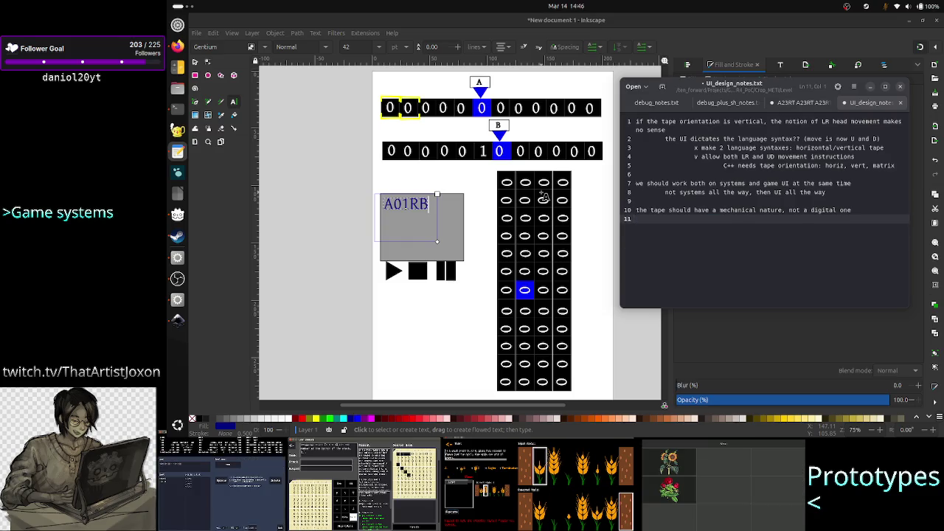
{"action": "key", "text": "Return"}
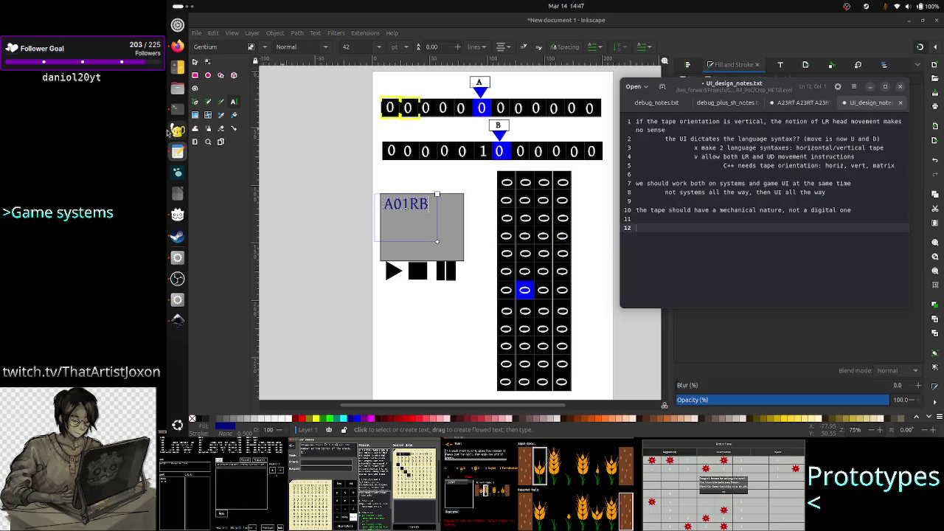
{"action": "left_click", "coordinate": [171, 49]}
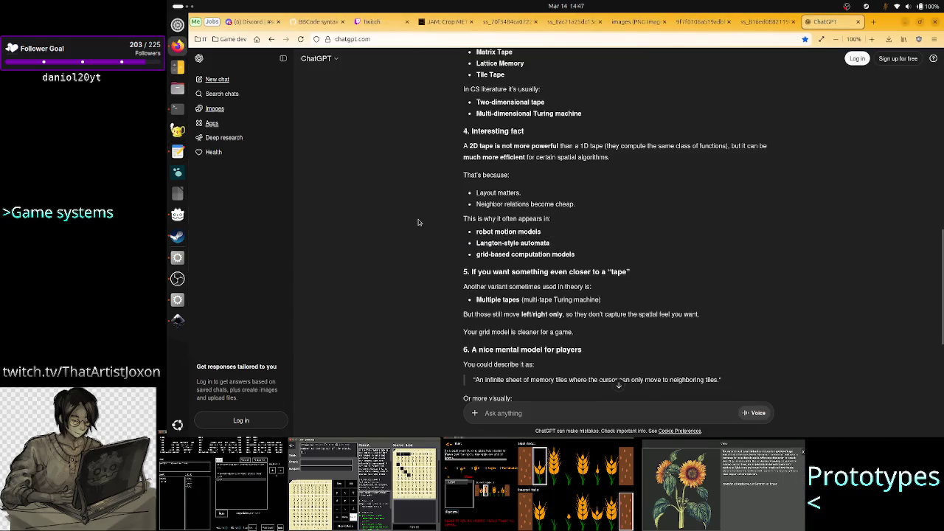
- Search Google for 'lattice' in a new browser tab and show its image results
{"action": "scroll", "coordinate": [515, 157], "scroll_direction": "up", "scroll_amount": 2}
{"action": "scroll", "coordinate": [515, 155], "scroll_direction": "up", "scroll_amount": 1}
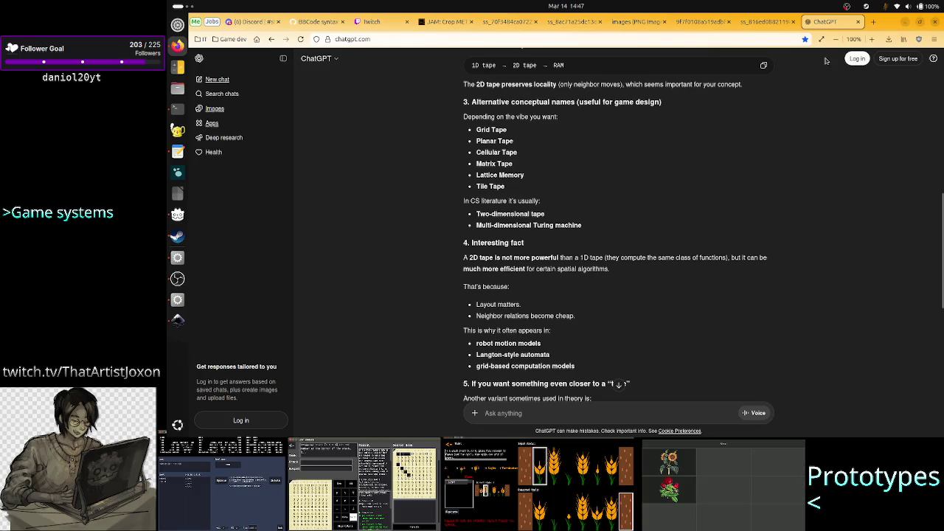
{"action": "left_click", "coordinate": [873, 21]}
{"action": "type", "text": "lat"}
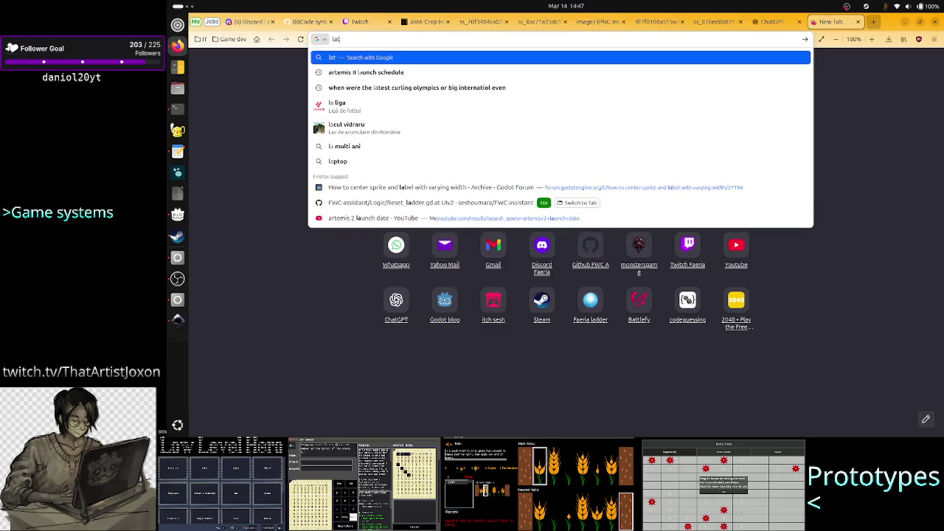
{"action": "type", "text": "tice"}
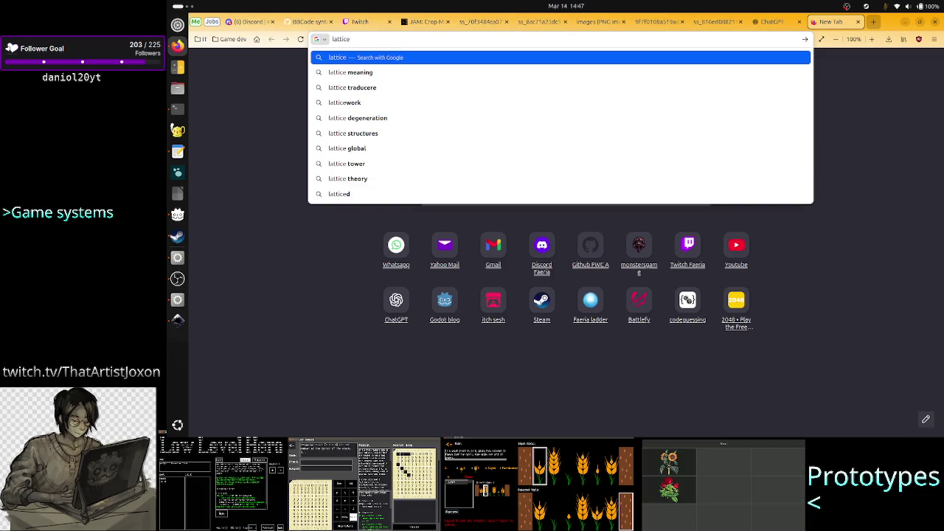
{"action": "key", "text": "Return"}
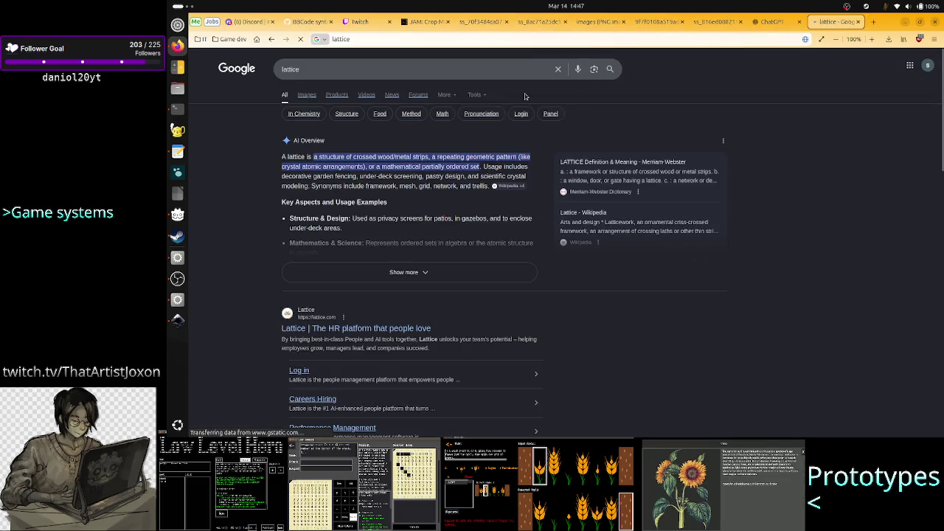
{"action": "left_click", "coordinate": [308, 97]}
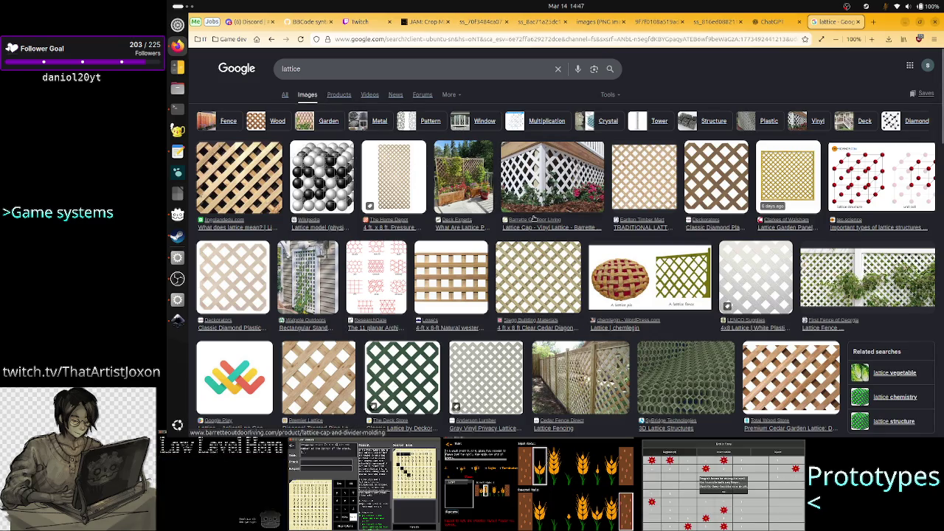
- Browse the lattice images, preview the tec-science lattice structure picture, and return to Inkscape
{"action": "scroll", "coordinate": [580, 245], "scroll_direction": "down", "scroll_amount": 3}
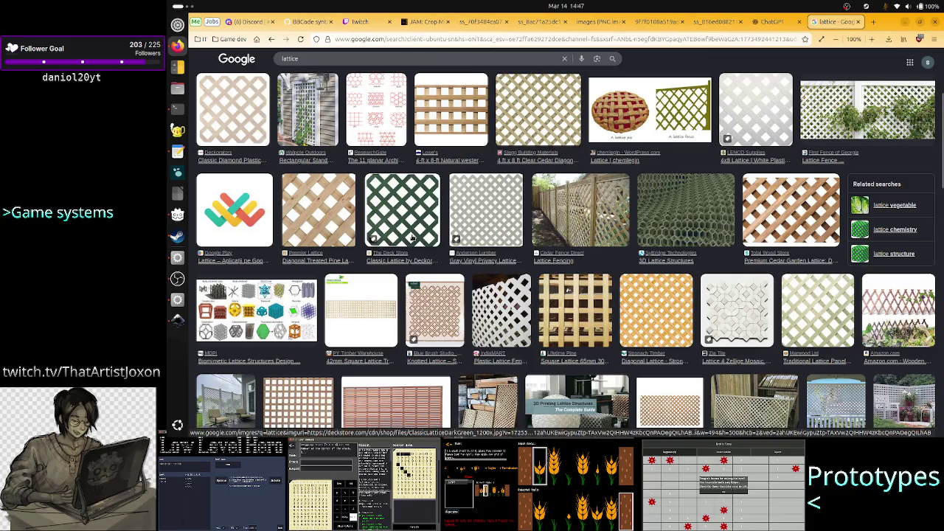
{"action": "scroll", "coordinate": [415, 238], "scroll_direction": "down", "scroll_amount": 3}
{"action": "scroll", "coordinate": [416, 237], "scroll_direction": "up", "scroll_amount": 5}
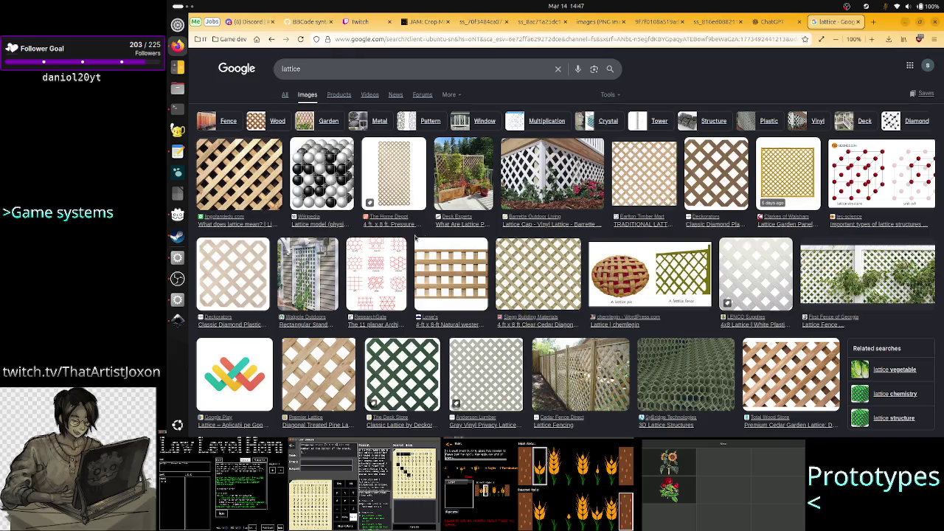
{"action": "left_click", "coordinate": [885, 175]}
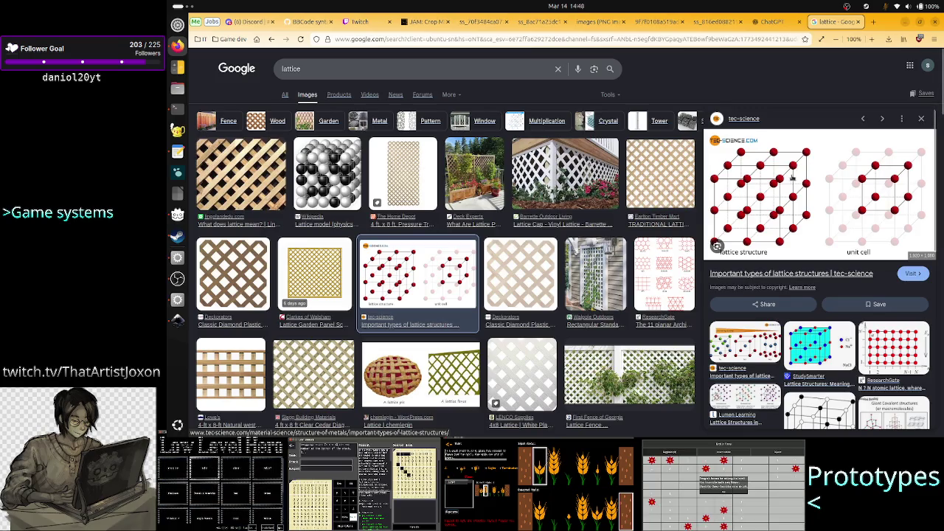
{"action": "left_click", "coordinate": [177, 321]}
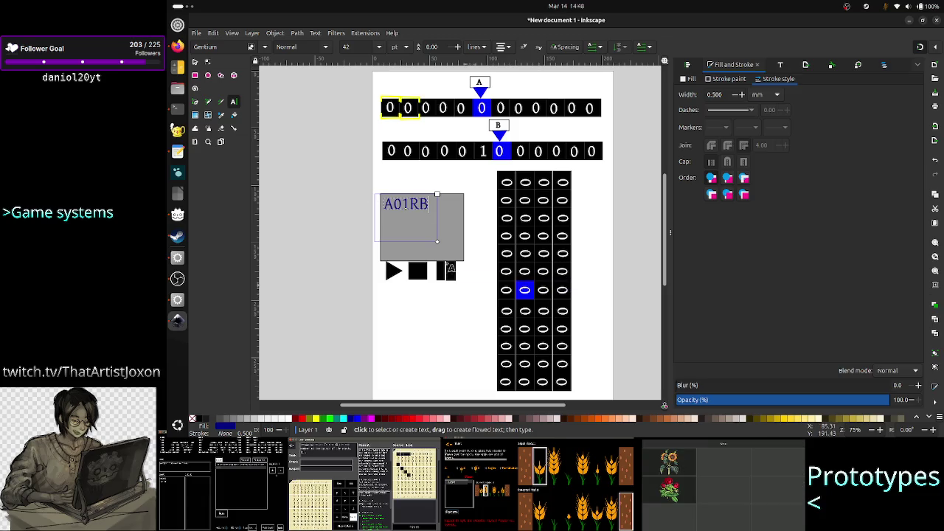
- Select the A01RB text in the mockup, then go back to the lattice image results
{"action": "left_click", "coordinate": [196, 62]}
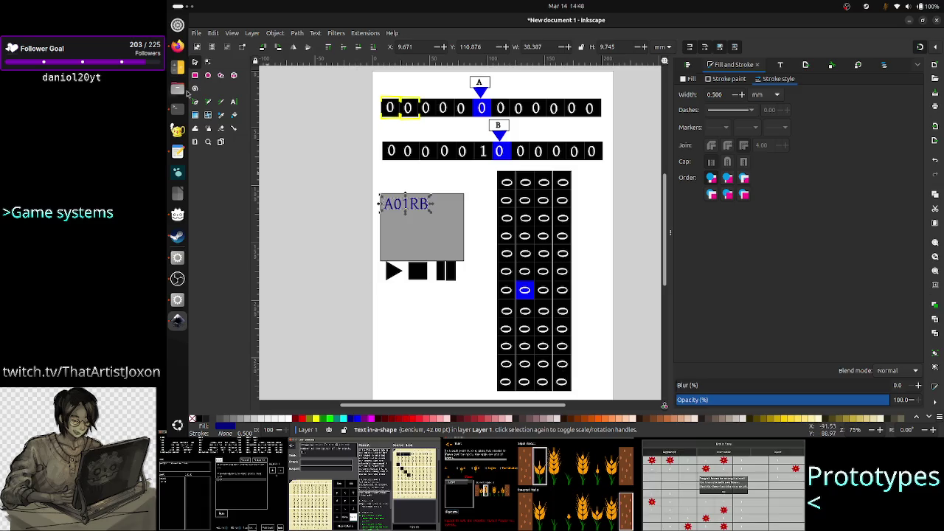
{"action": "left_click", "coordinate": [177, 47]}
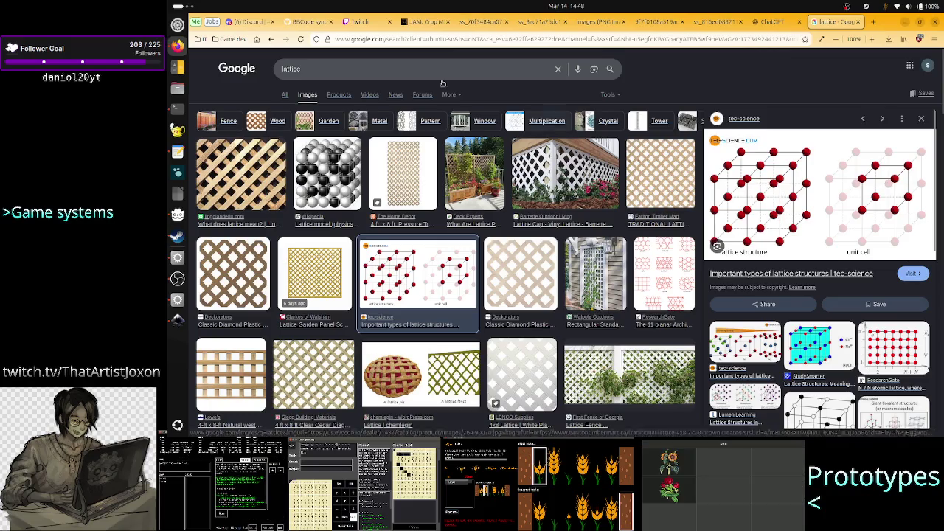
- Change the image search to '2d lattice' and preview the FeC square and triangle lattice image
{"action": "left_click", "coordinate": [412, 70]}
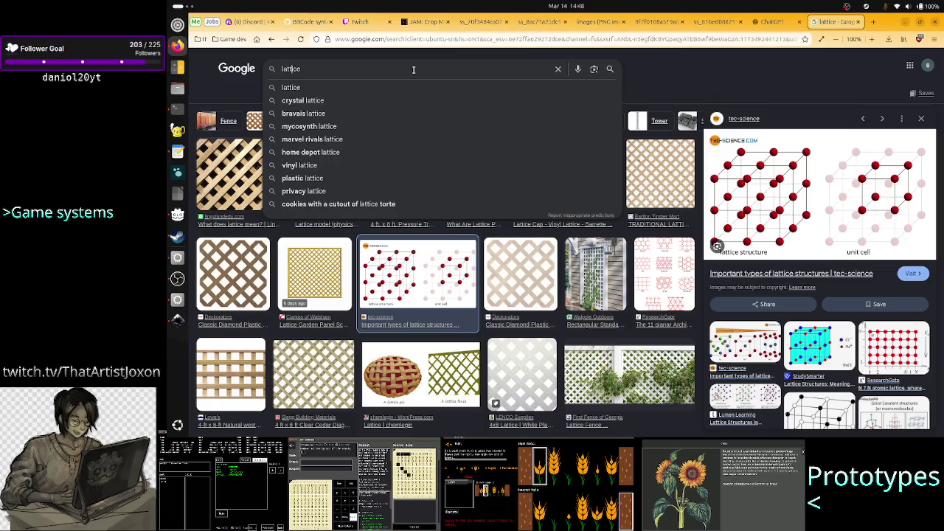
{"action": "key", "text": "Home"}
{"action": "type", "text": "2e"}
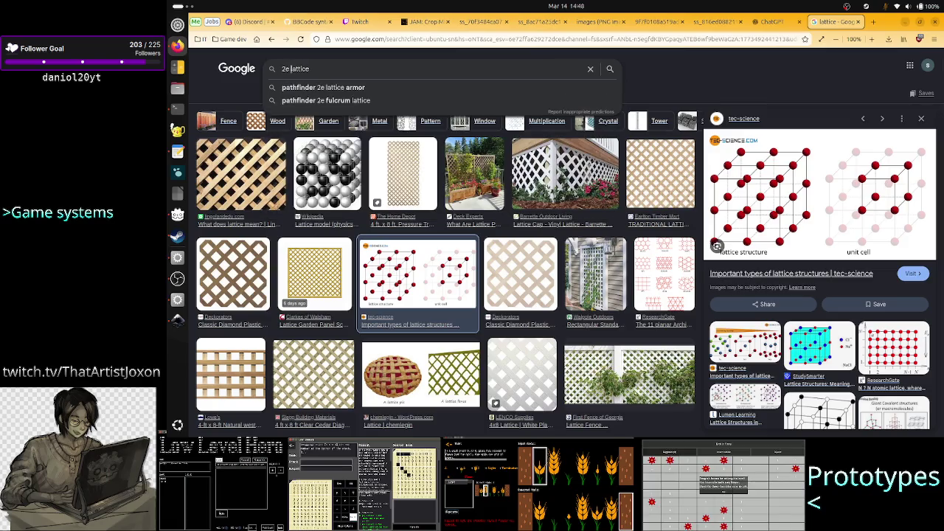
{"action": "key", "text": "BackSpace"}
{"action": "type", "text": "d"}
{"action": "key", "text": "Return"}
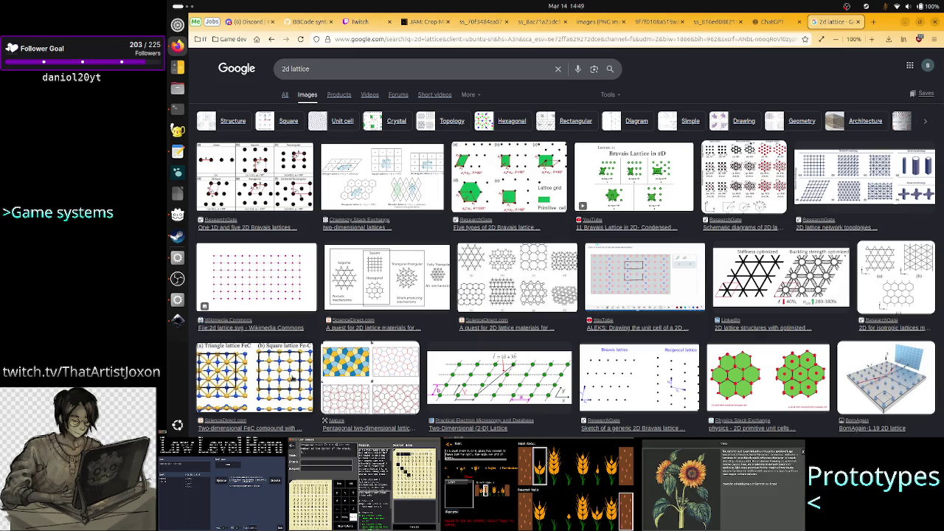
{"action": "left_click", "coordinate": [292, 378]}
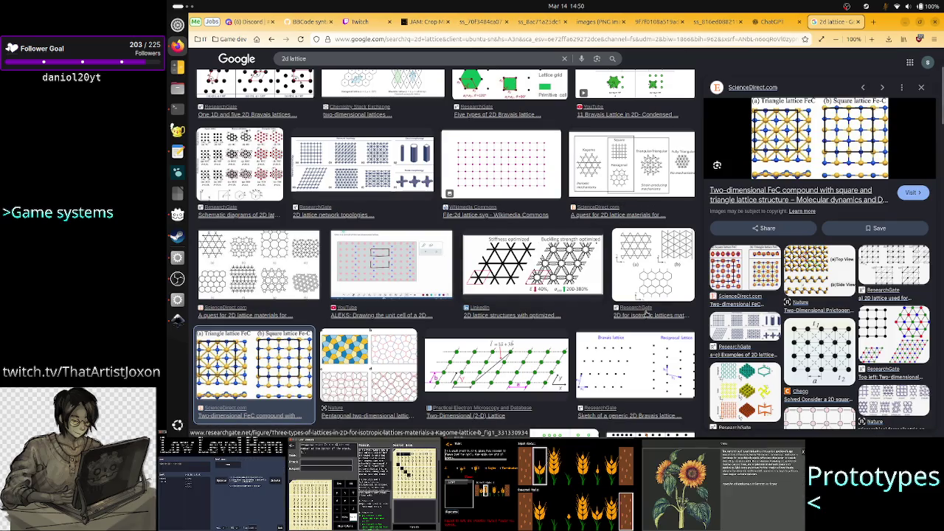
- Scroll the '2d lattice' results around the FeC preview and select 'lattice' in the query
{"action": "scroll", "coordinate": [646, 313], "scroll_direction": "up", "scroll_amount": 3}
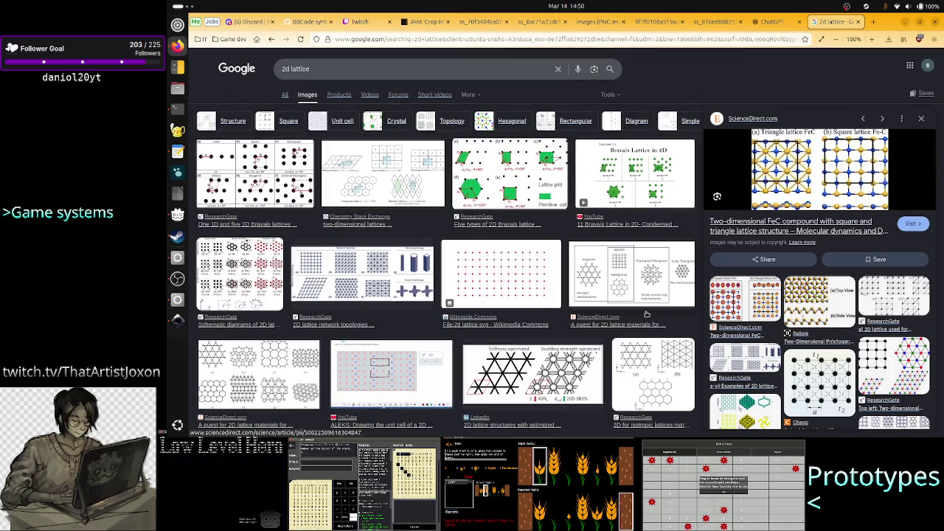
{"action": "scroll", "coordinate": [646, 313], "scroll_direction": "down", "scroll_amount": 5}
{"action": "scroll", "coordinate": [646, 313], "scroll_direction": "up", "scroll_amount": 5}
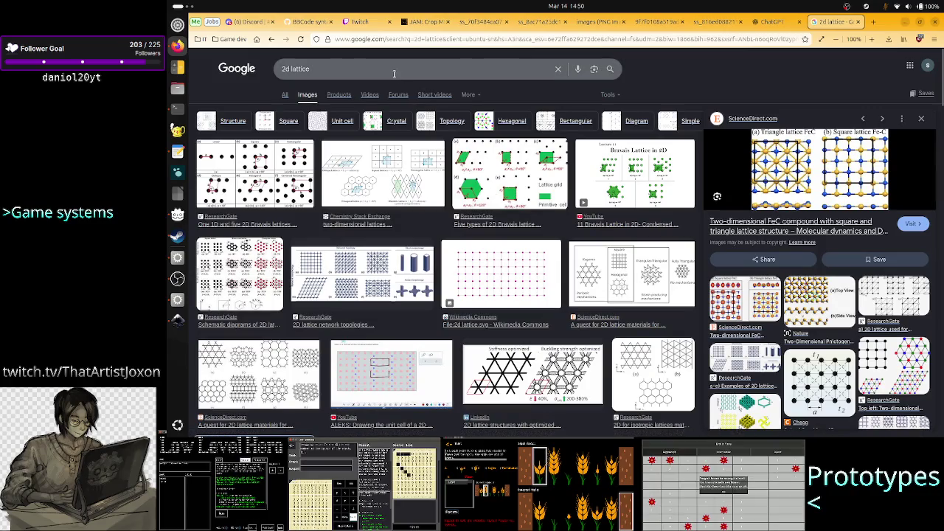
{"action": "double_click", "coordinate": [394, 74]}
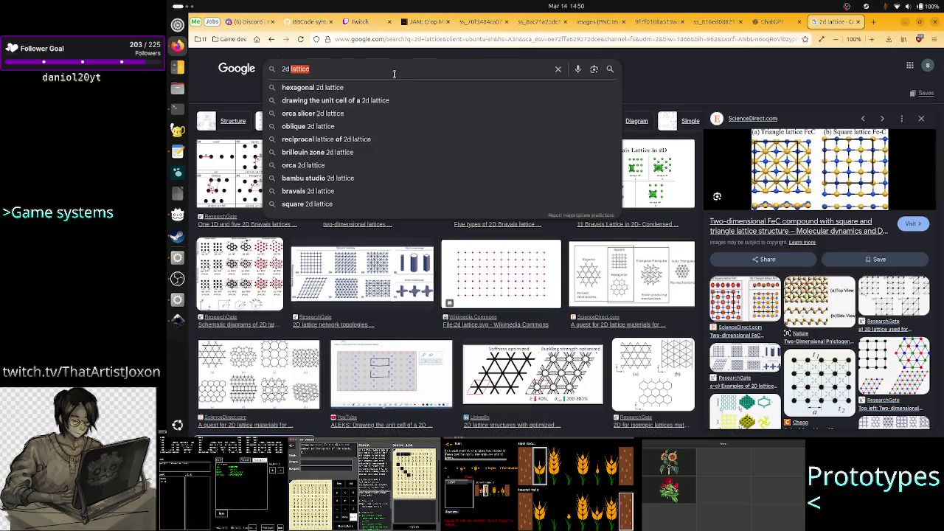
- Glance at the ChatGPT tab, then replace 'lattice' with 'tape' to search '2d tape' images
{"action": "left_click", "coordinate": [442, 74]}
{"action": "mouse_move", "coordinate": [767, 21]}
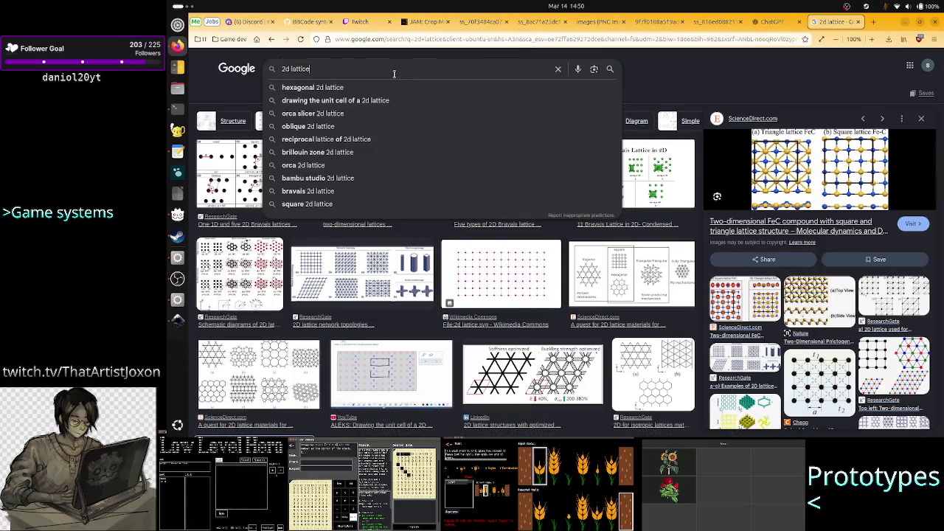
{"action": "left_click", "coordinate": [772, 22]}
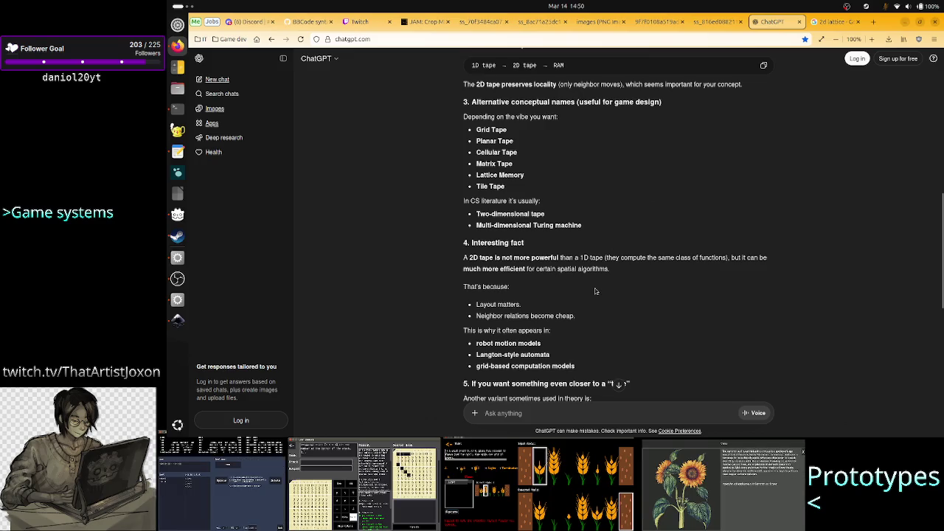
{"action": "left_click", "coordinate": [831, 24]}
{"action": "double_click", "coordinate": [415, 72]}
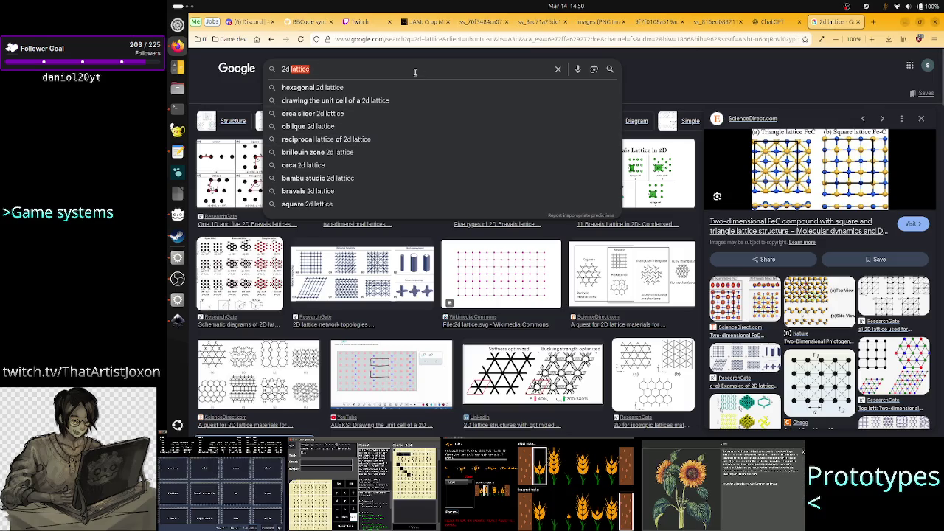
{"action": "key", "text": "BackSpace"}
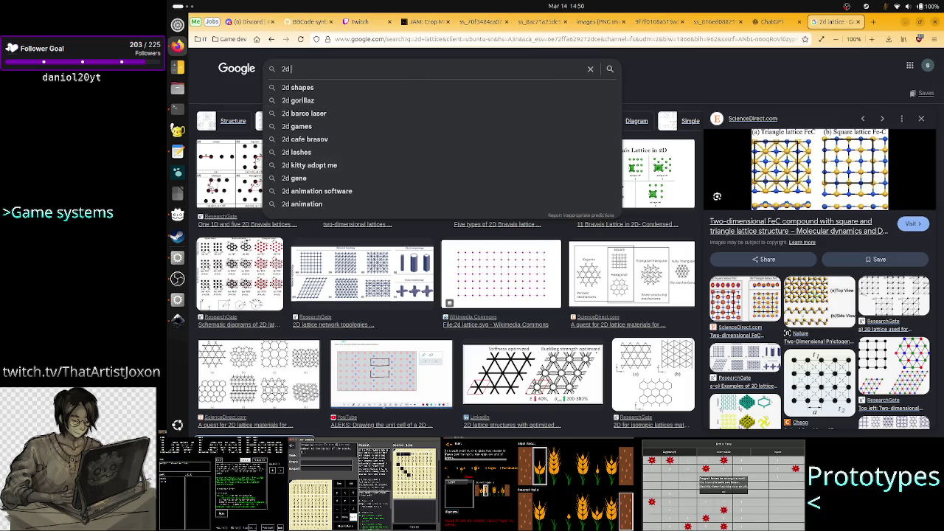
{"action": "type", "text": "tape"}
{"action": "key", "text": "Return"}
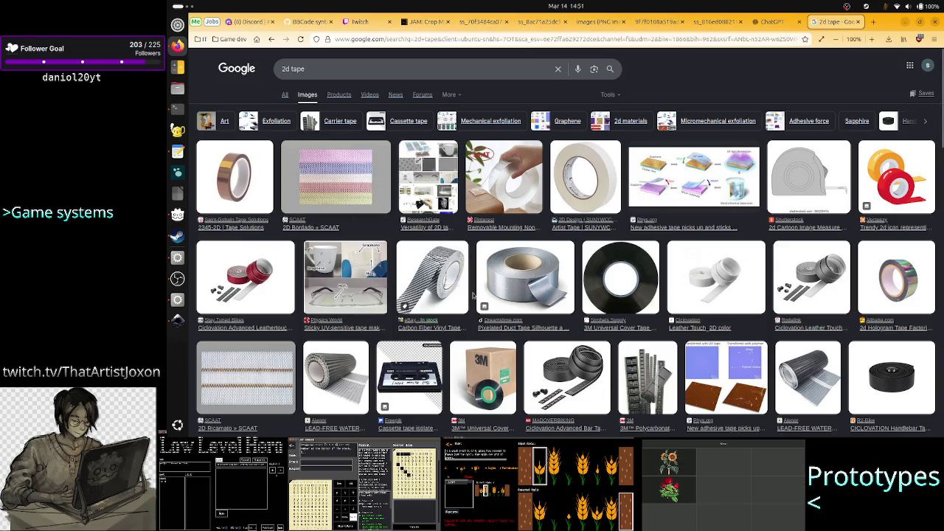
{"action": "double_click", "coordinate": [382, 68]}
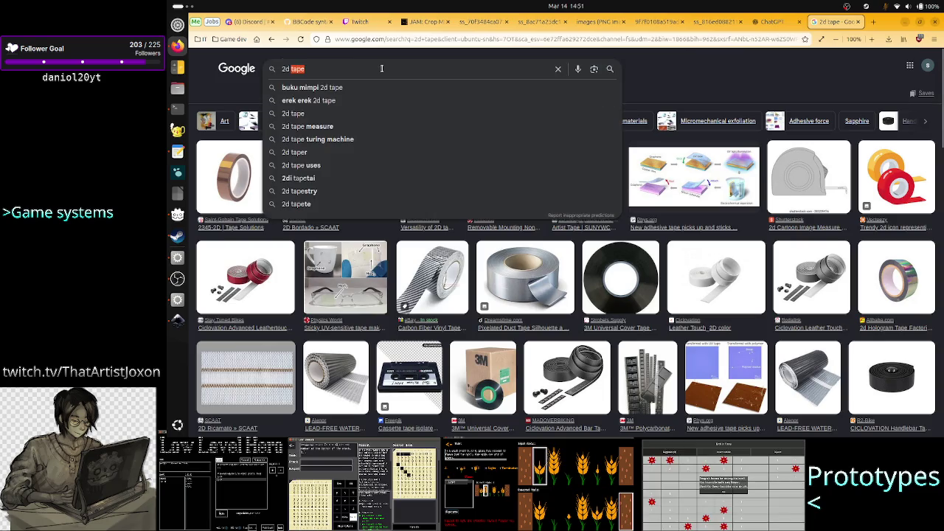
- Search images for '2d turing tape' and preview TutorialsPoint's Turing Machine in Automata Theory diagram
{"action": "type", "text": "turing tape"}
{"action": "key", "text": "Return"}
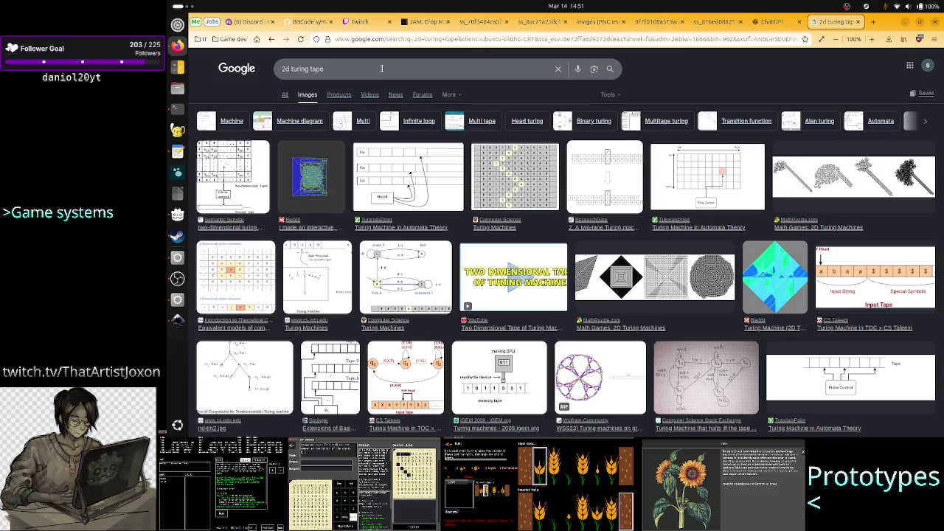
{"action": "left_click", "coordinate": [415, 179]}
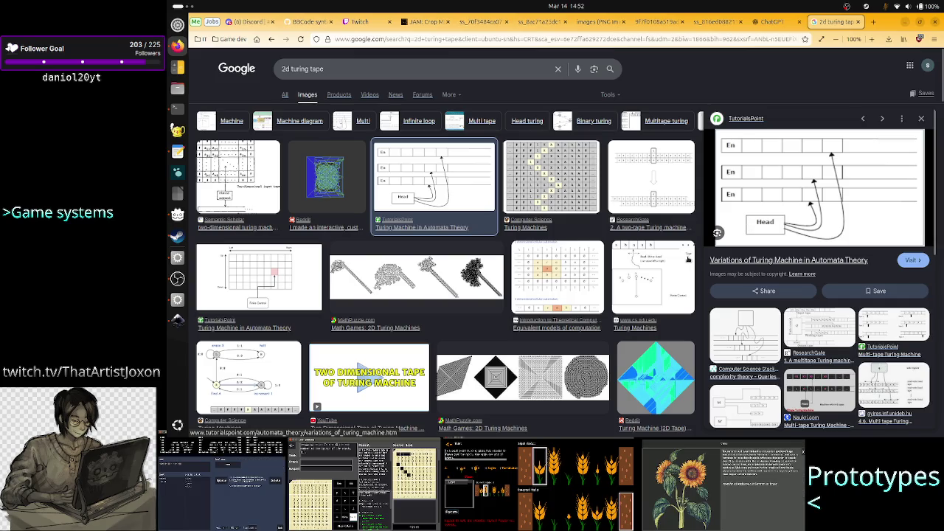
{"action": "scroll", "coordinate": [687, 258], "scroll_direction": "down", "scroll_amount": 2}
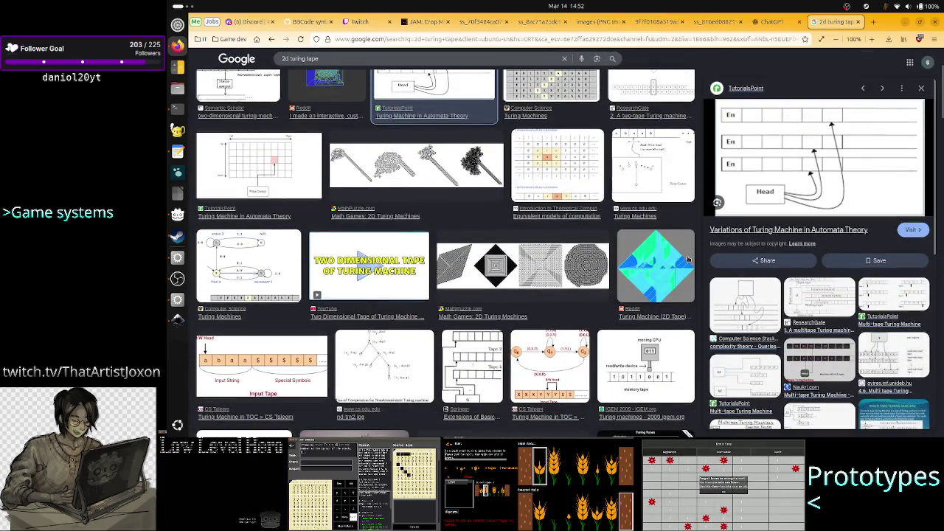
- Preview the gyires.inf.unideb.hu '4.6. Multi tape Turing machines, simulation' diagram from related images
{"action": "scroll", "coordinate": [770, 352], "scroll_direction": "up", "scroll_amount": 2}
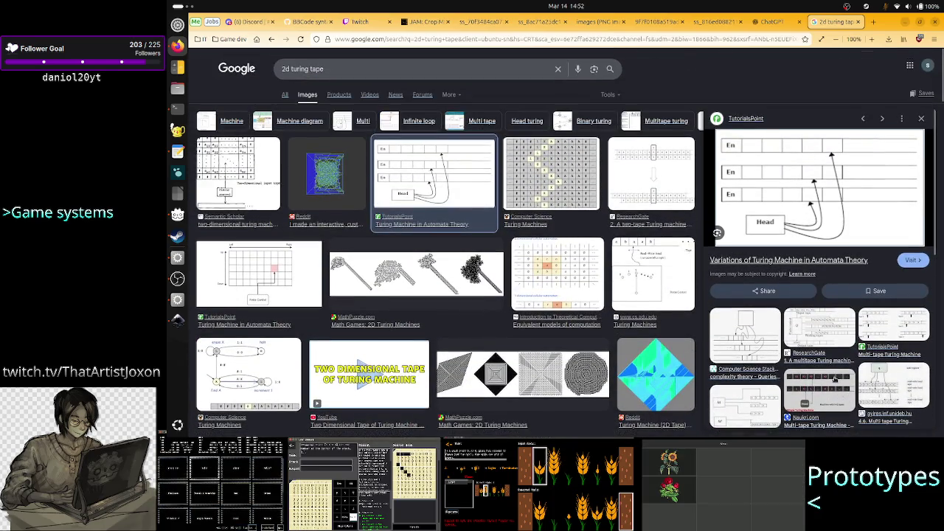
{"action": "left_click", "coordinate": [752, 327]}
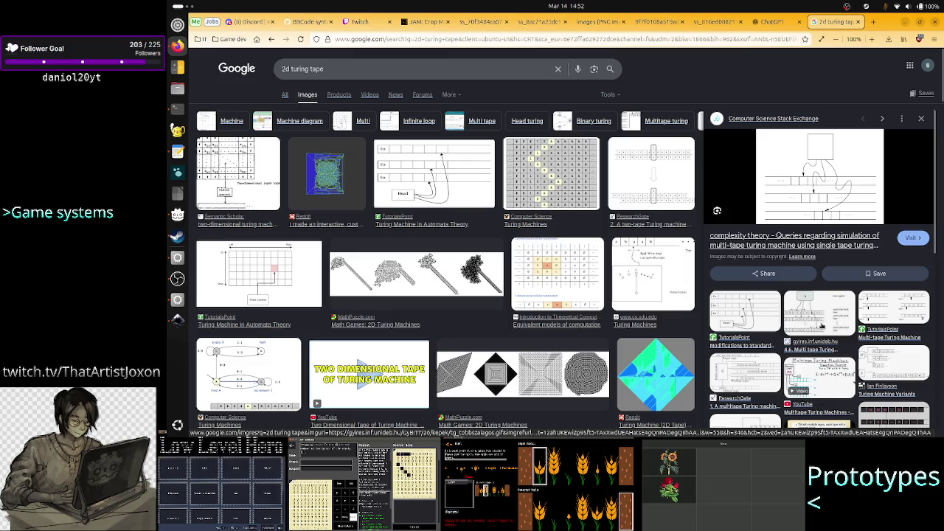
{"action": "left_click", "coordinate": [821, 325]}
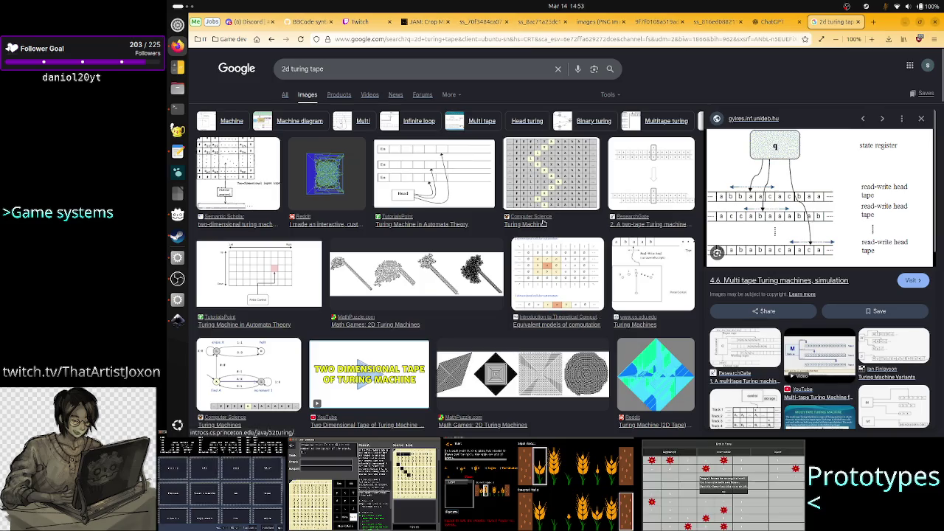
- Select the '2d turing tape' query in the search box so it can be replaced
{"action": "left_click", "coordinate": [346, 63]}
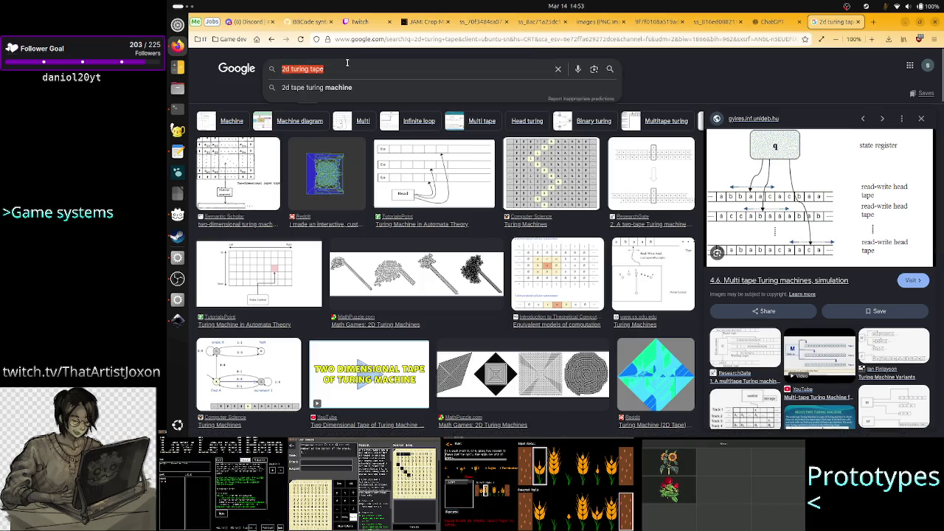
- Search images for 'multi-tape but with just one head' and preview the Multi Head slide
{"action": "type", "text": "multi-t"}
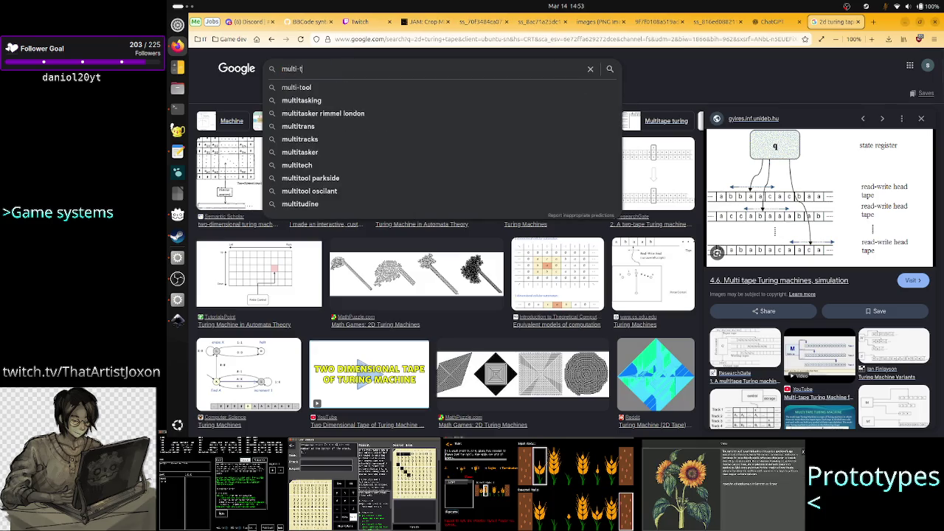
{"action": "type", "text": "ape but"}
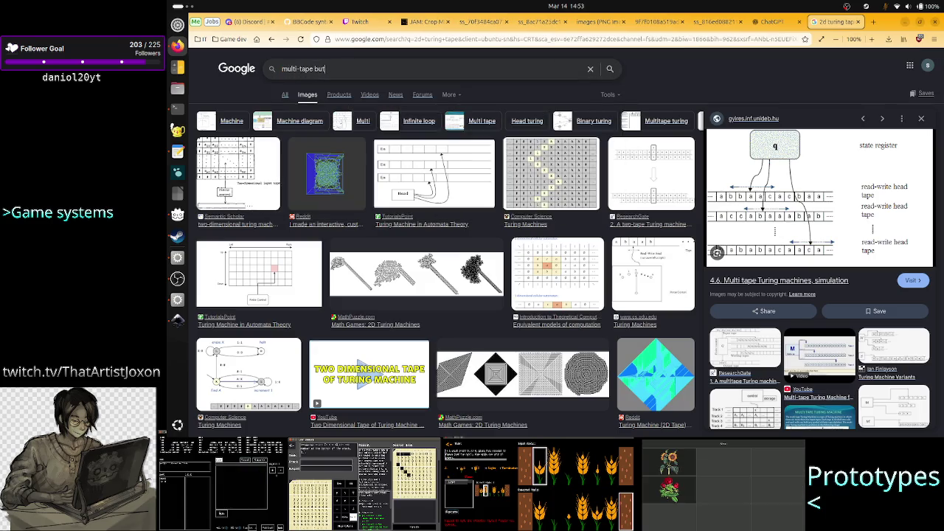
{"action": "type", "text": " with just o"}
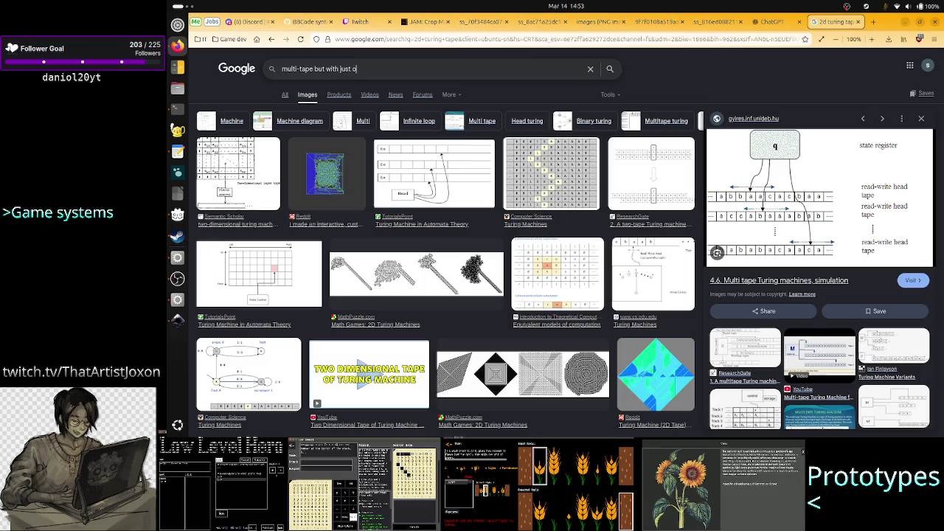
{"action": "type", "text": "ne hea"}
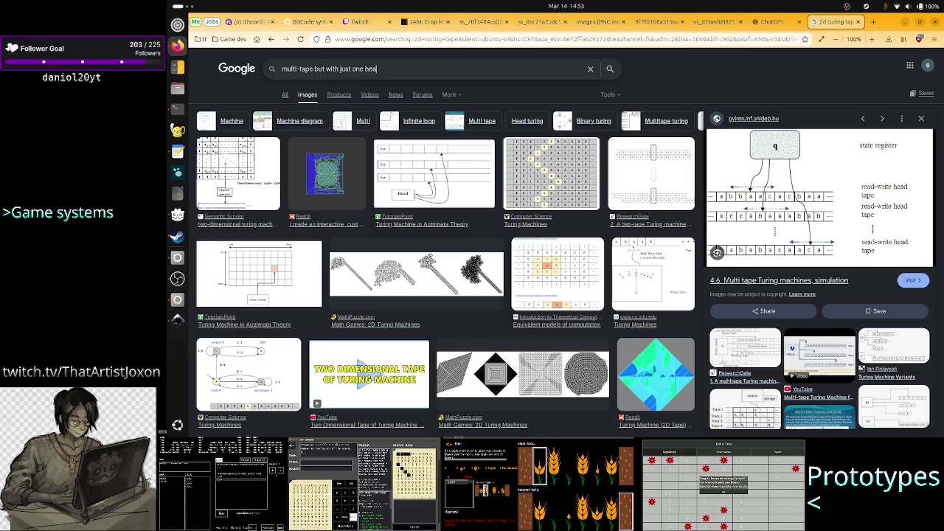
{"action": "type", "text": "d"}
{"action": "key", "text": "Return"}
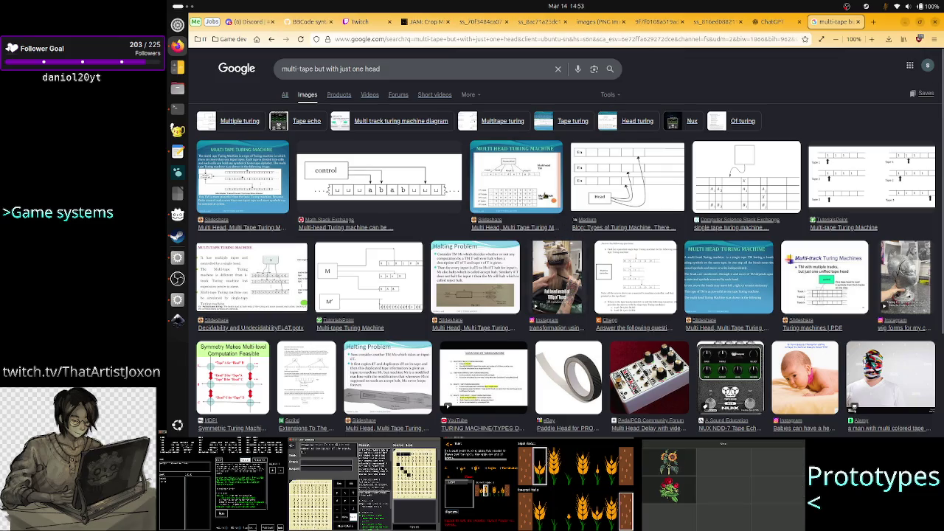
{"action": "left_click", "coordinate": [544, 189]}
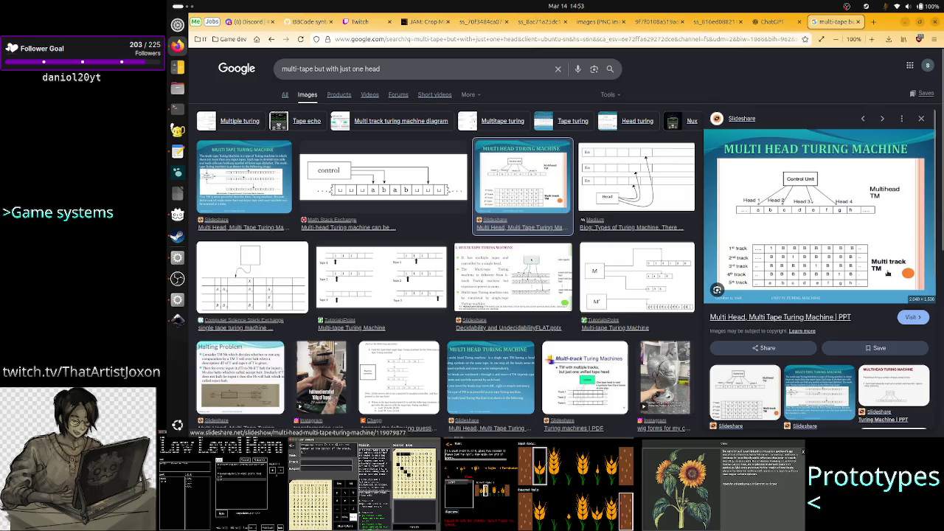
- Preview Studocu's 'CS101: Multi-tape Turing Machines Explained in Detail' notes further down the results
{"action": "scroll", "coordinate": [536, 321], "scroll_direction": "down", "scroll_amount": 1}
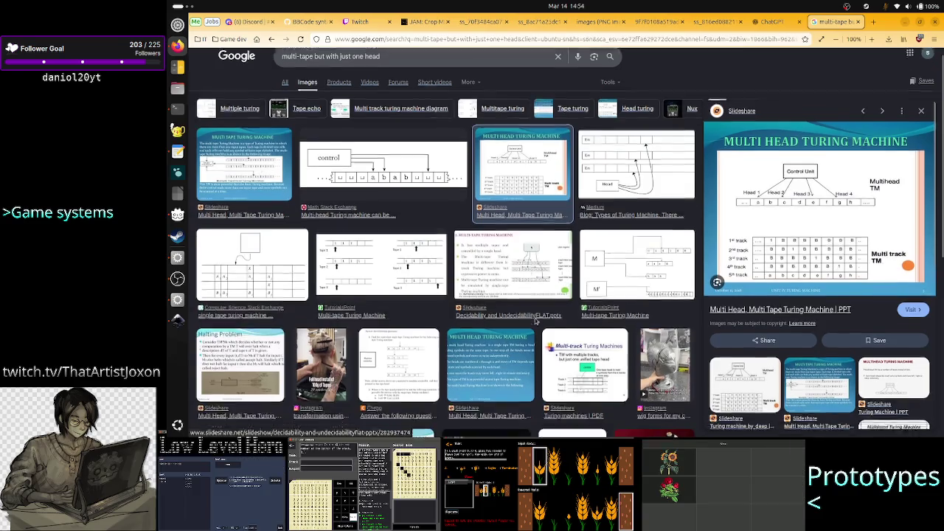
{"action": "scroll", "coordinate": [536, 321], "scroll_direction": "down", "scroll_amount": 1}
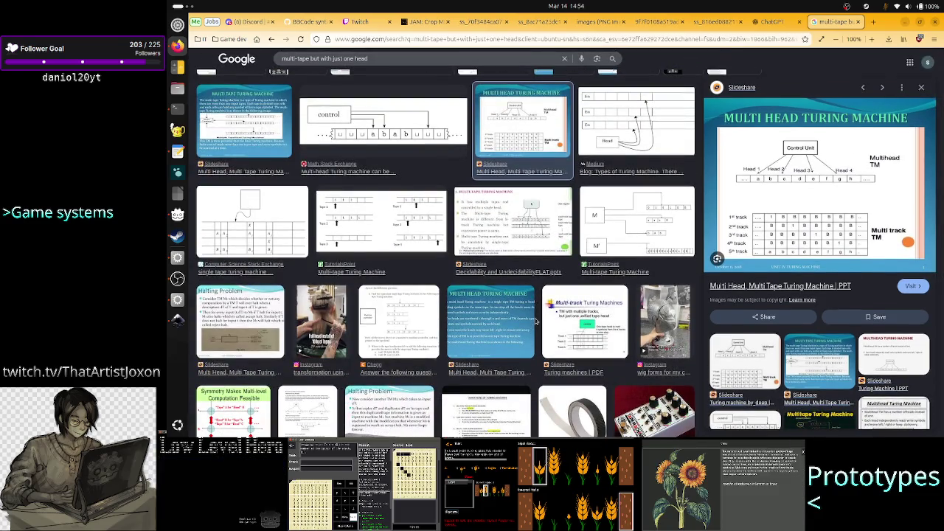
{"action": "scroll", "coordinate": [536, 321], "scroll_direction": "down", "scroll_amount": 4}
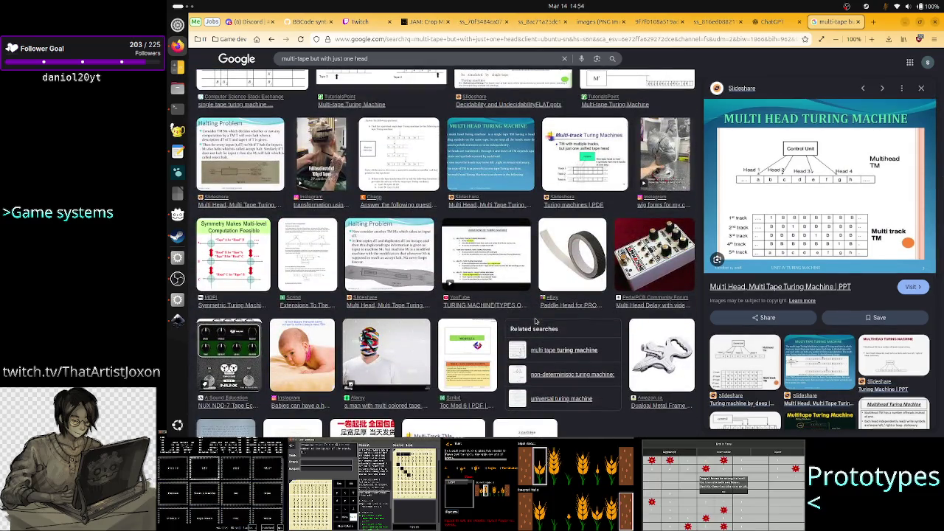
{"action": "scroll", "coordinate": [537, 321], "scroll_direction": "down", "scroll_amount": 1}
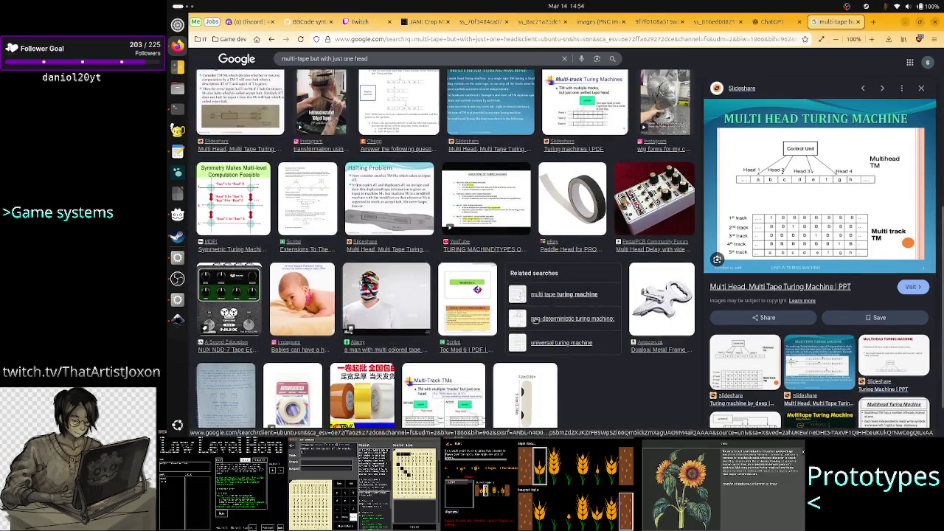
{"action": "scroll", "coordinate": [536, 321], "scroll_direction": "down", "scroll_amount": 2}
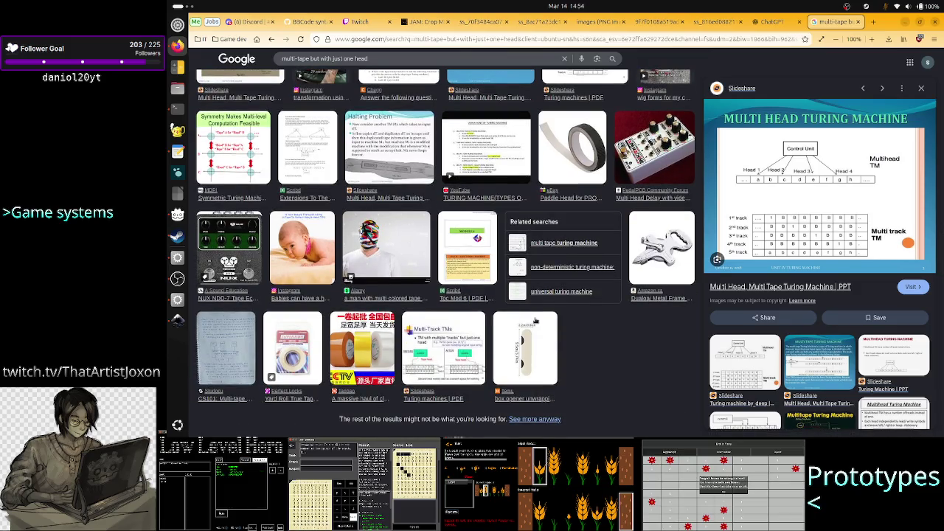
{"action": "left_click", "coordinate": [235, 359]}
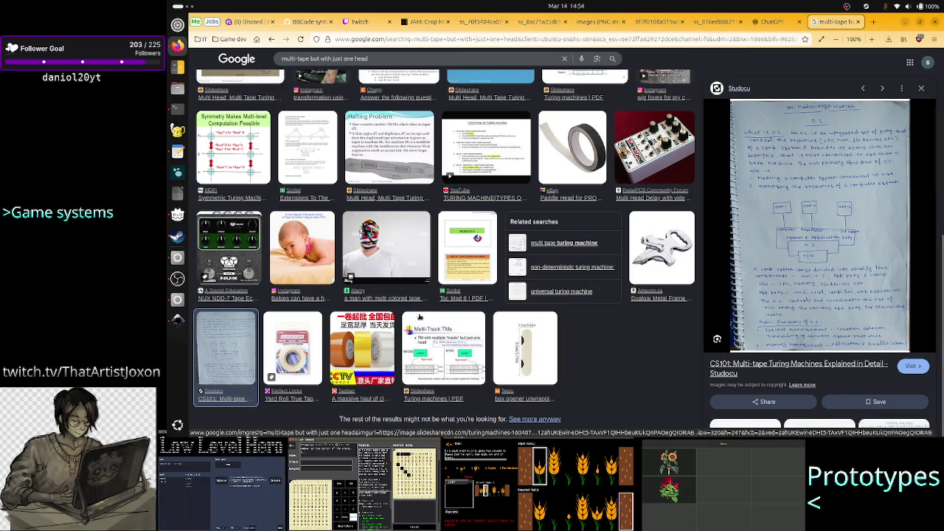
{"action": "scroll", "coordinate": [418, 315], "scroll_direction": "up", "scroll_amount": 2}
{"action": "scroll", "coordinate": [509, 281], "scroll_direction": "up", "scroll_amount": 2}
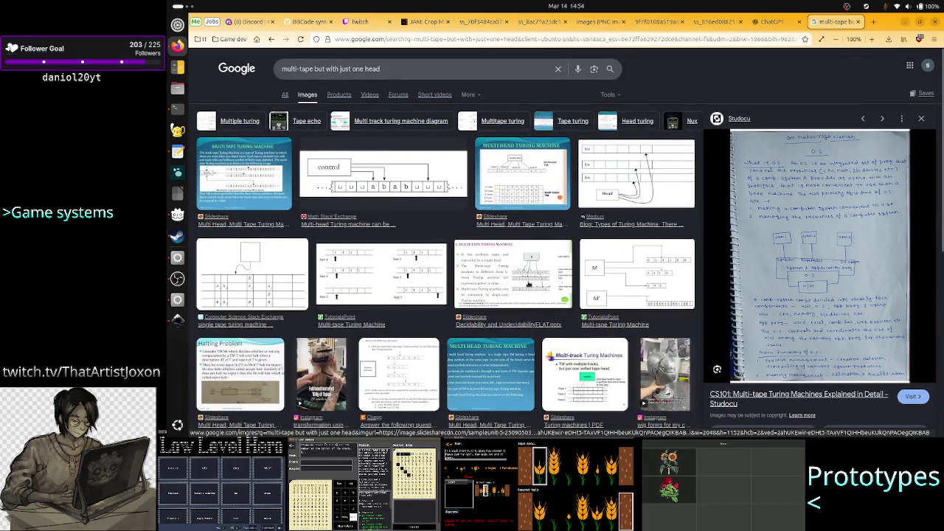
- Append 'visualized in 3D' to the query and search again
{"action": "left_click", "coordinate": [423, 69]}
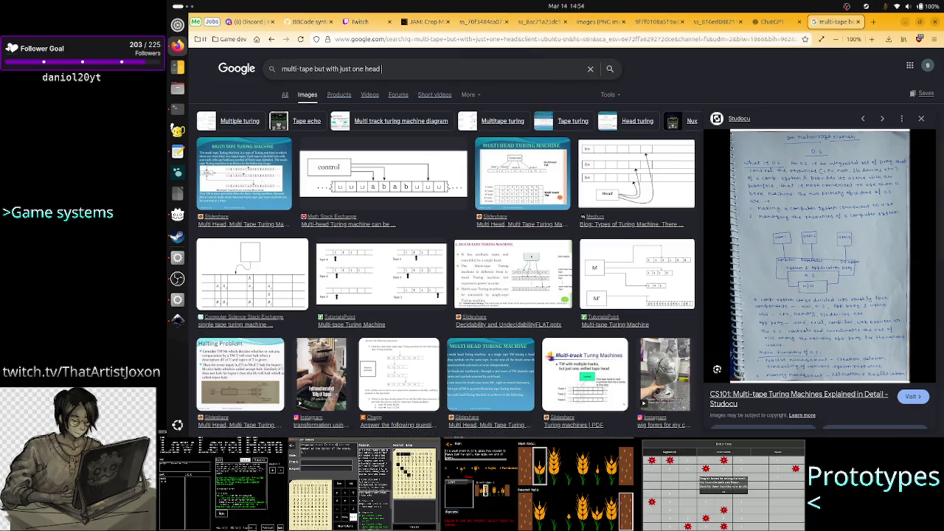
{"action": "type", "text": "vis"}
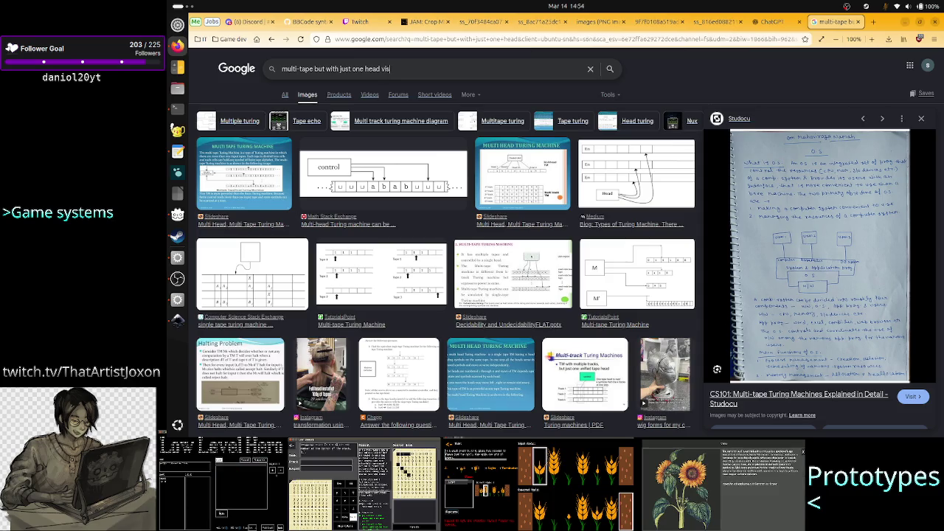
{"action": "type", "text": "ualized in "}
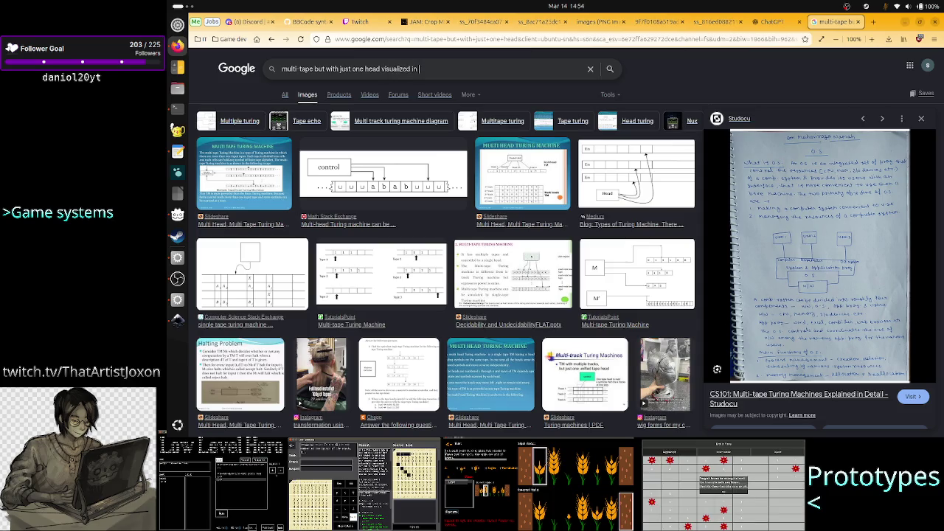
{"action": "type", "text": "3D"}
{"action": "key", "text": "Return"}
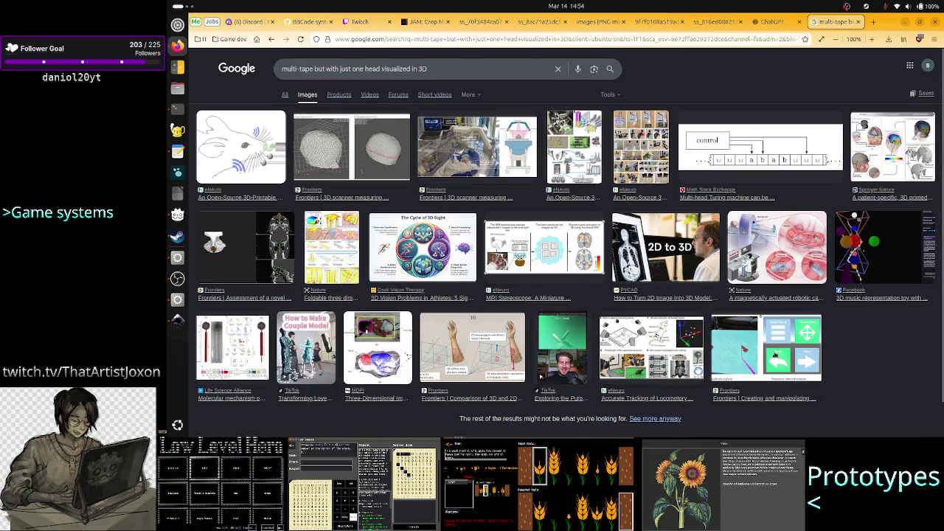
- Open Grok from the bookmarks in a new browser tab
{"action": "left_click", "coordinate": [873, 21]}
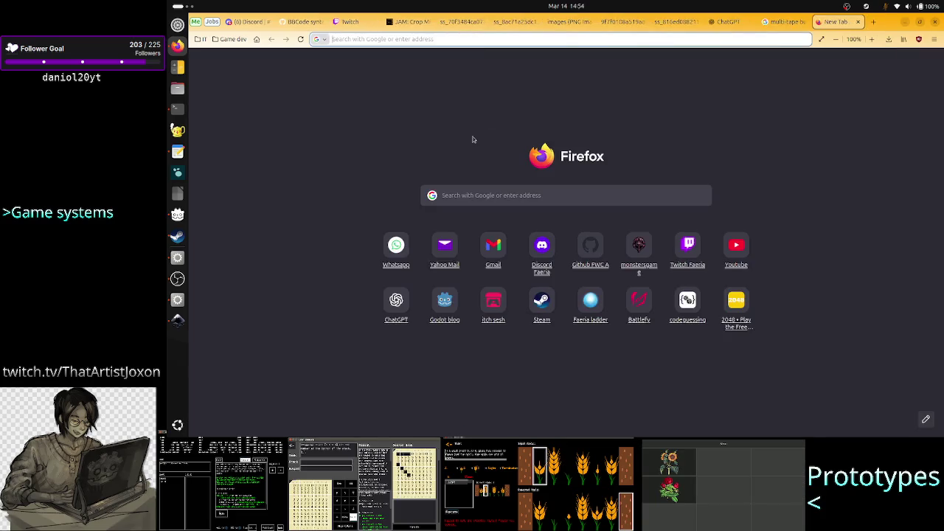
{"action": "left_click", "coordinate": [200, 39]}
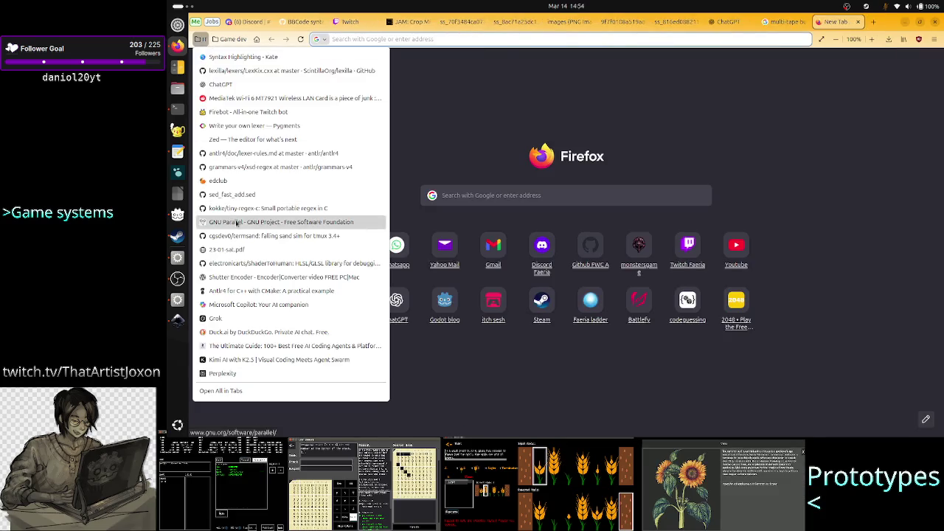
{"action": "left_click", "coordinate": [243, 319]}
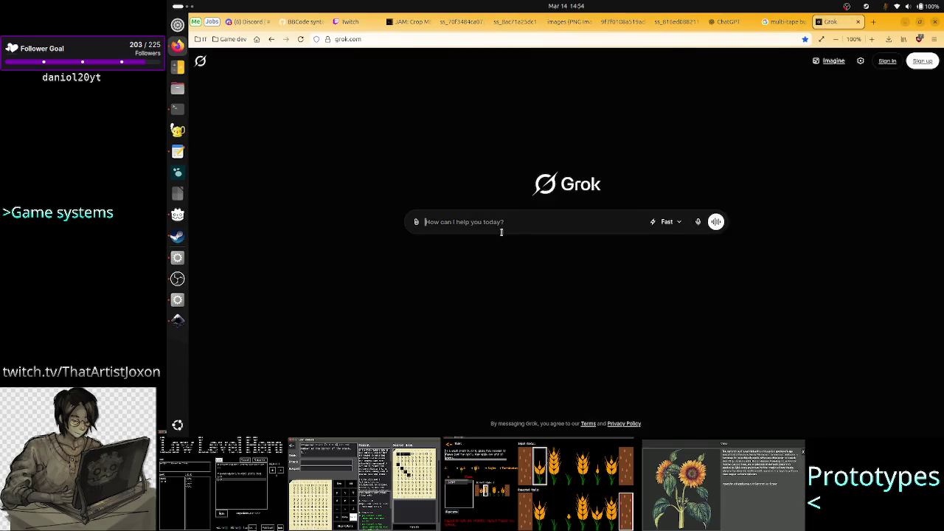
- Send Grok 'show a concept of a multi-tape Turing machine with just one global head (not one head per tape)'
{"action": "type", "text": "show a co"}
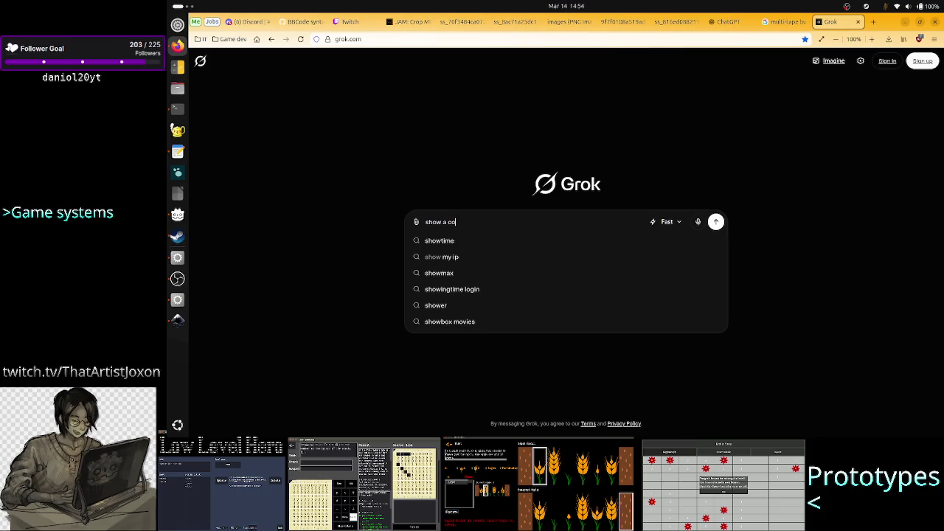
{"action": "type", "text": "ncept of a m"}
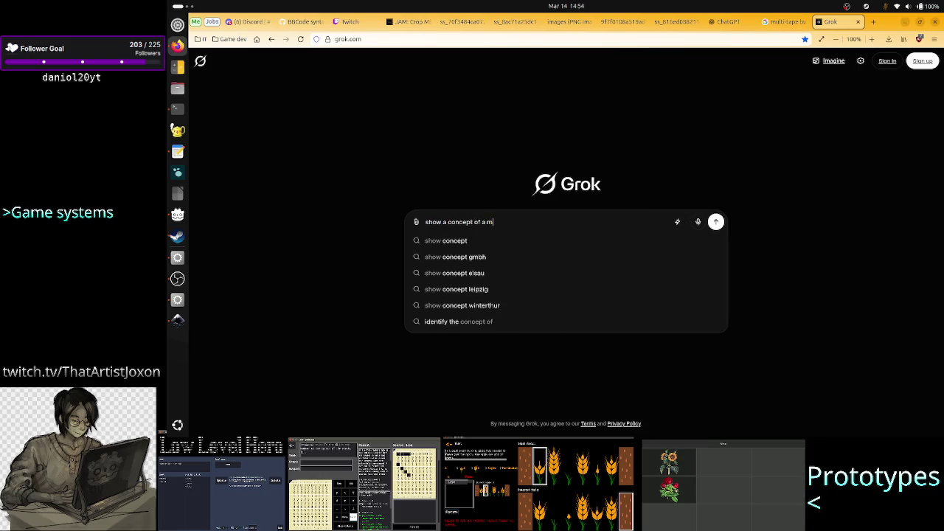
{"action": "type", "text": "ulti-tape"}
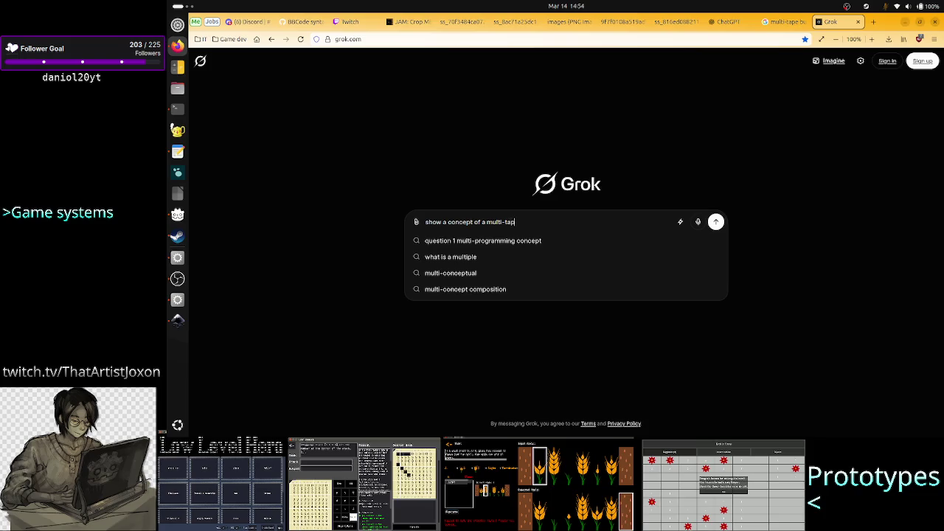
{"action": "type", "text": " Turing"}
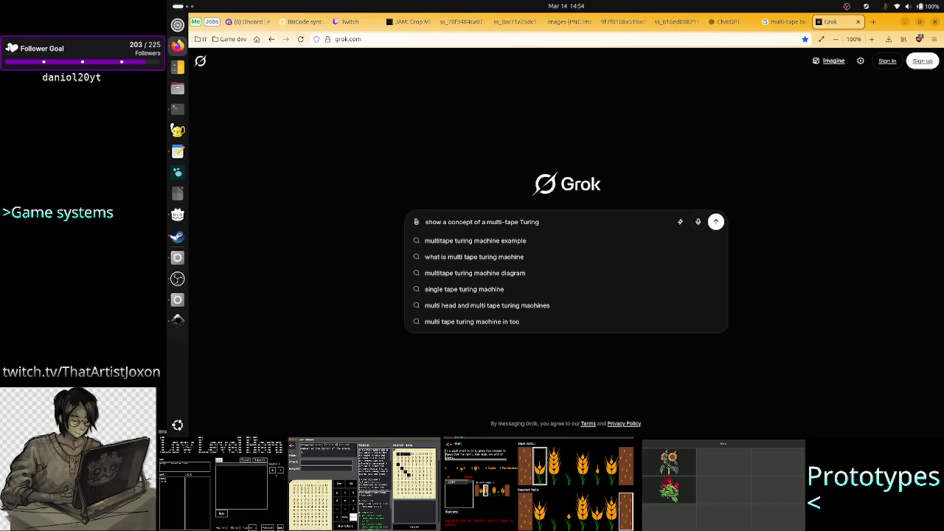
{"action": "key", "text": "BackSpace"}
{"action": "key", "text": "BackSpace"}
{"action": "key", "text": "BackSpace"}
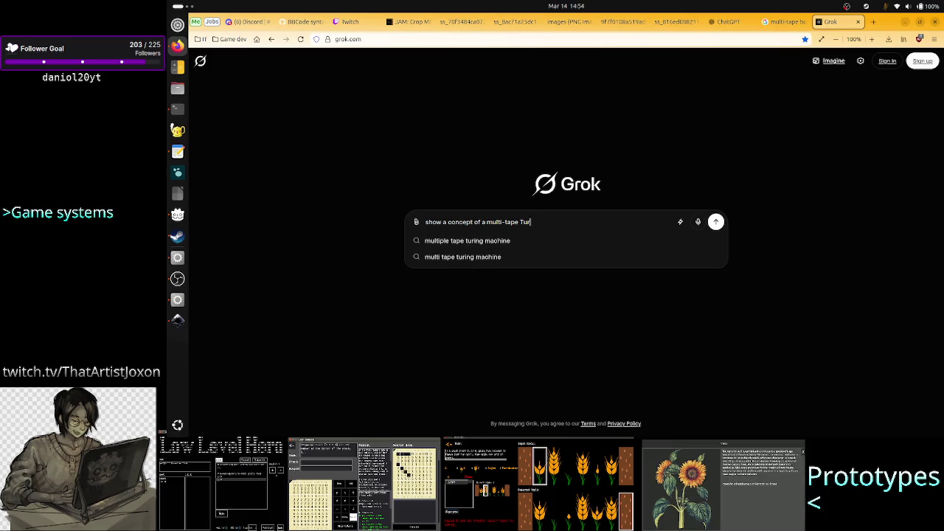
{"action": "key", "text": "BackSpace"}
{"action": "key", "text": "BackSpace"}
{"action": "key", "text": "BackSpace"}
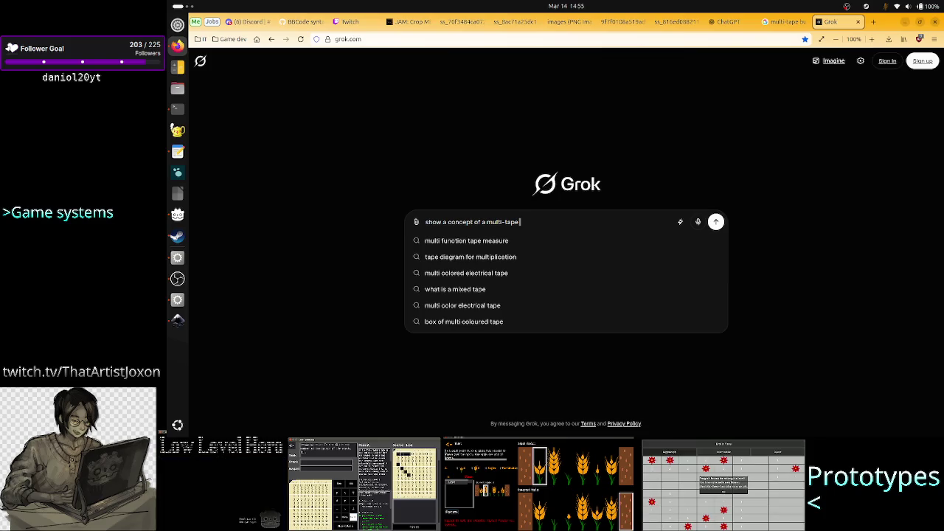
{"action": "type", "text": " Turing m"}
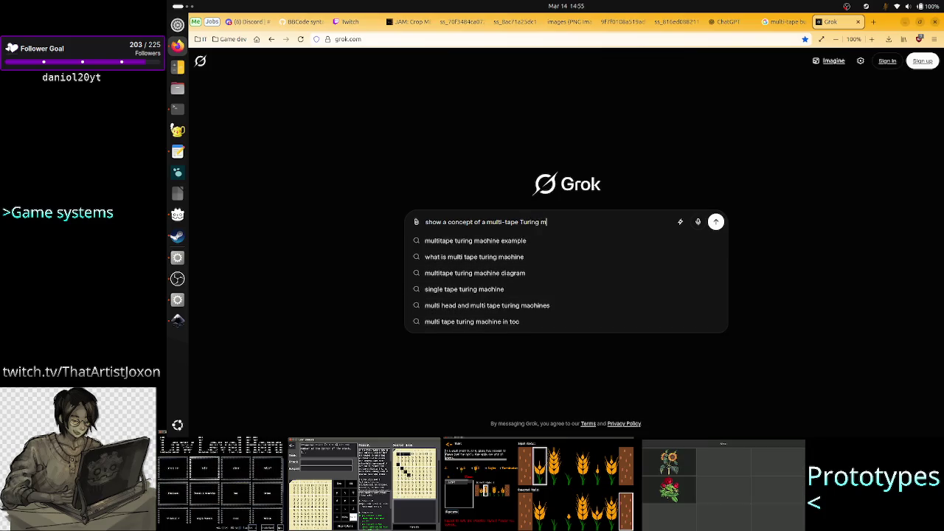
{"action": "type", "text": "achine with "}
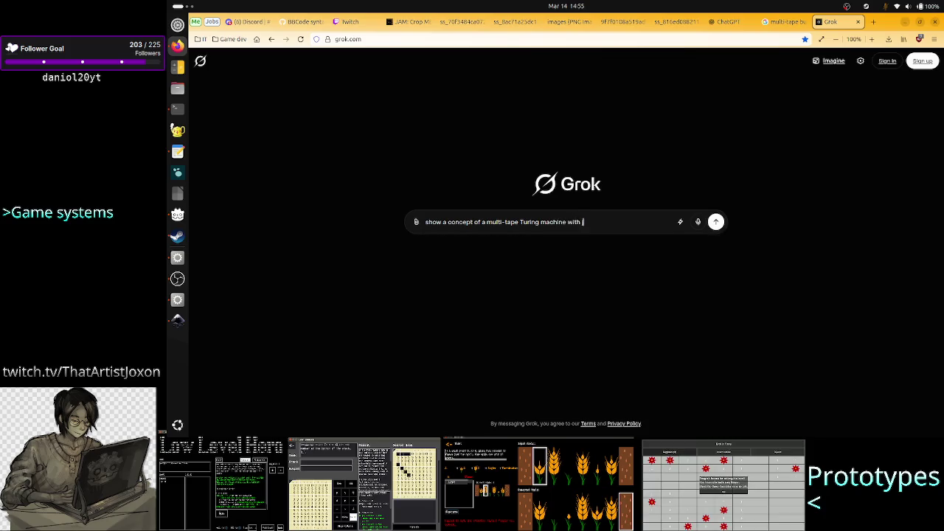
{"action": "type", "text": "just one si"}
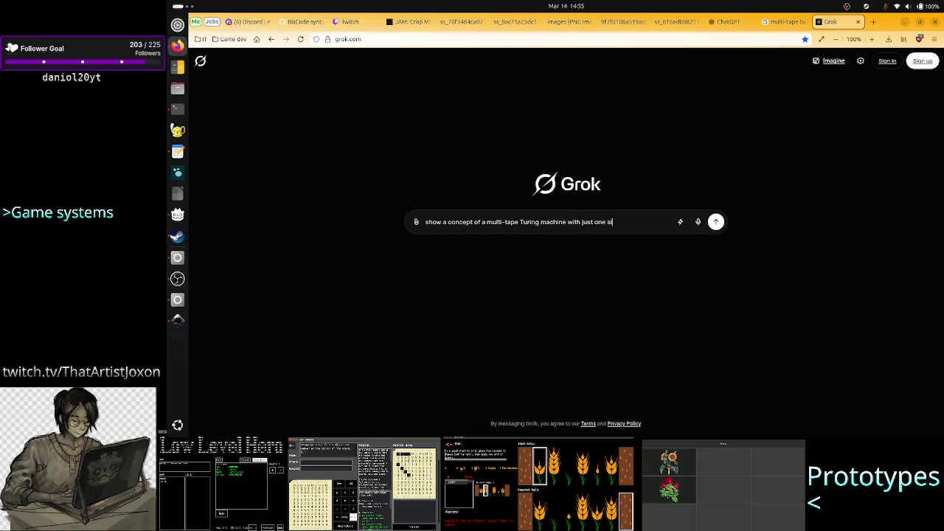
{"action": "type", "text": "n"}
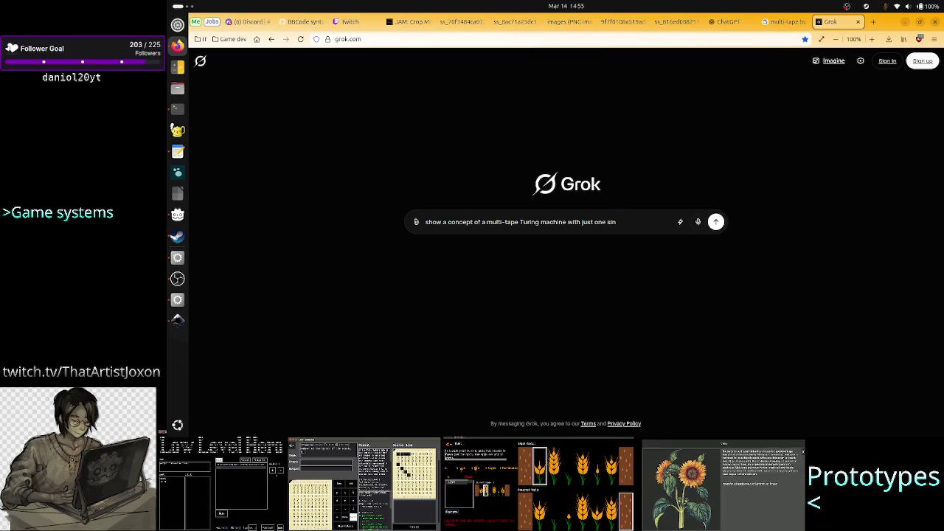
{"action": "key", "text": "BackSpace"}
{"action": "key", "text": "BackSpace"}
{"action": "key", "text": "BackSpace"}
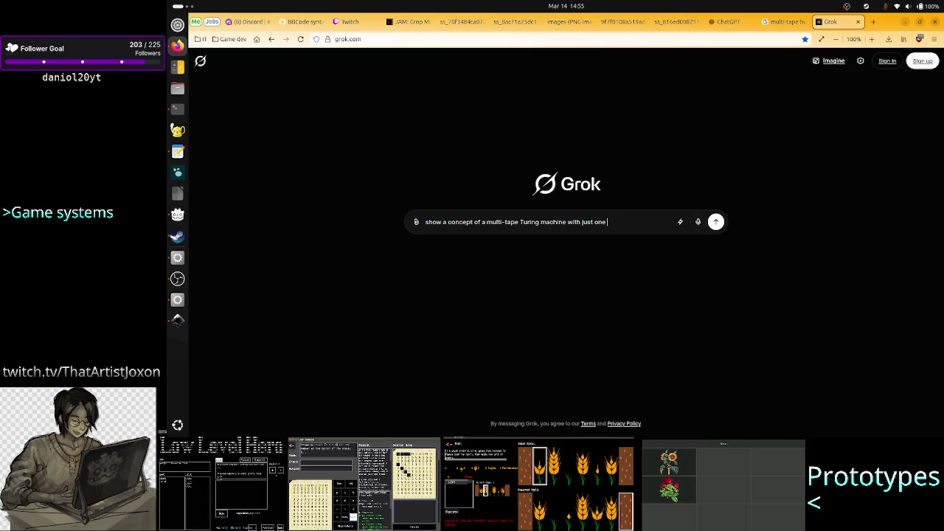
{"action": "type", "text": "thead, t"}
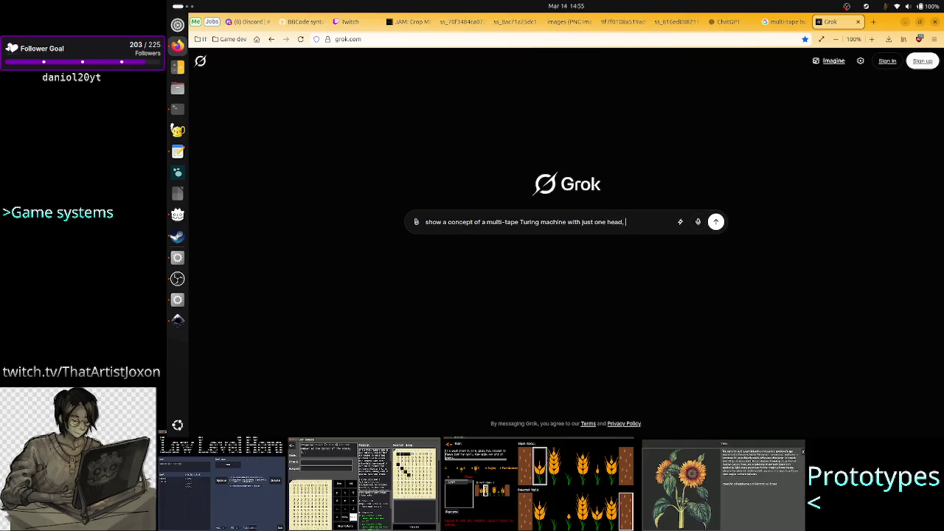
{"action": "type", "text": "hat is no"}
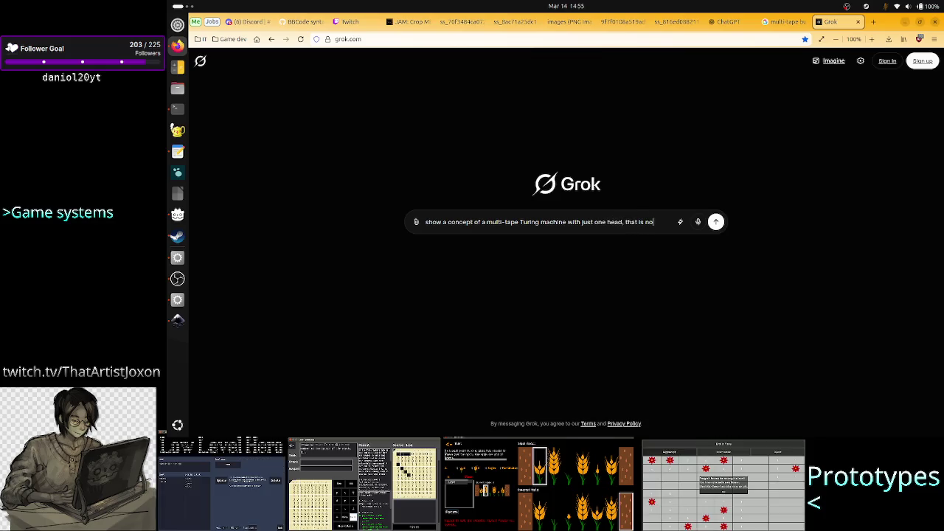
{"action": "type", "text": "t"}
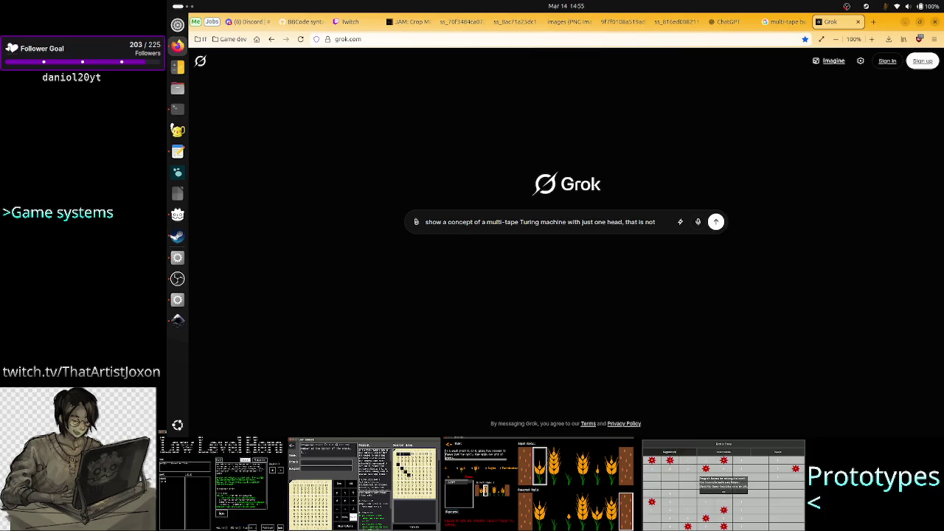
{"action": "key", "text": "BackSpace"}
{"action": "key", "text": "BackSpace"}
{"action": "key", "text": "BackSpace"}
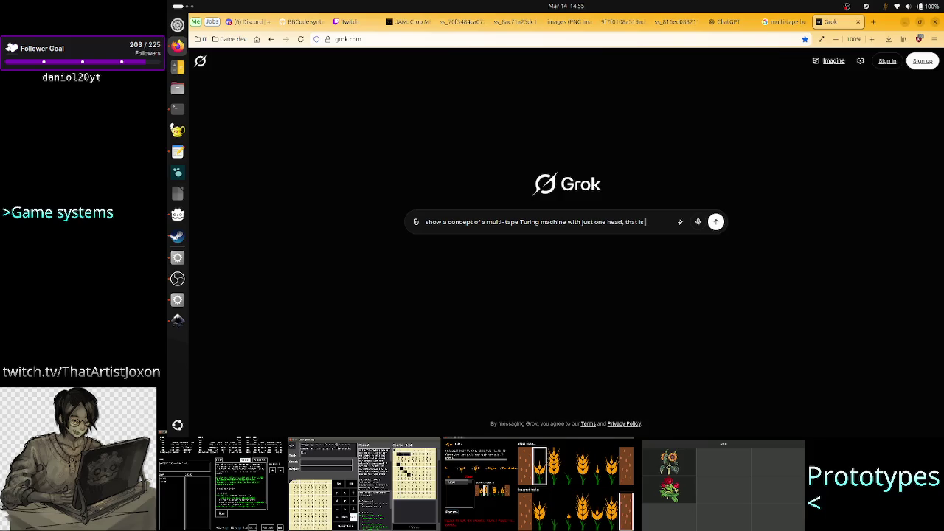
{"action": "key", "text": "BackSpace"}
{"action": "key", "text": "BackSpace"}
{"action": "key", "text": "BackSpace"}
{"action": "key", "text": "BackSpace"}
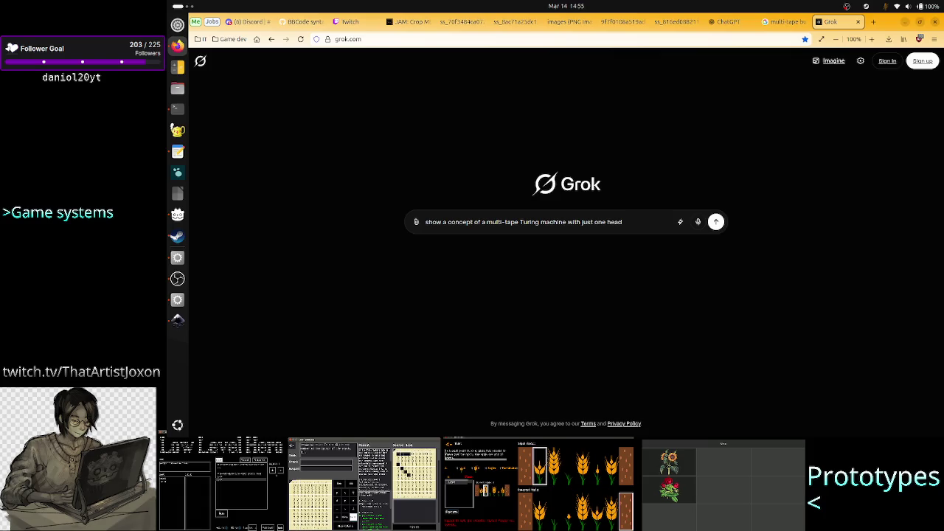
{"action": "key", "text": "BackSpace"}
{"action": "key", "text": "BackSpace"}
{"action": "key", "text": "BackSpace"}
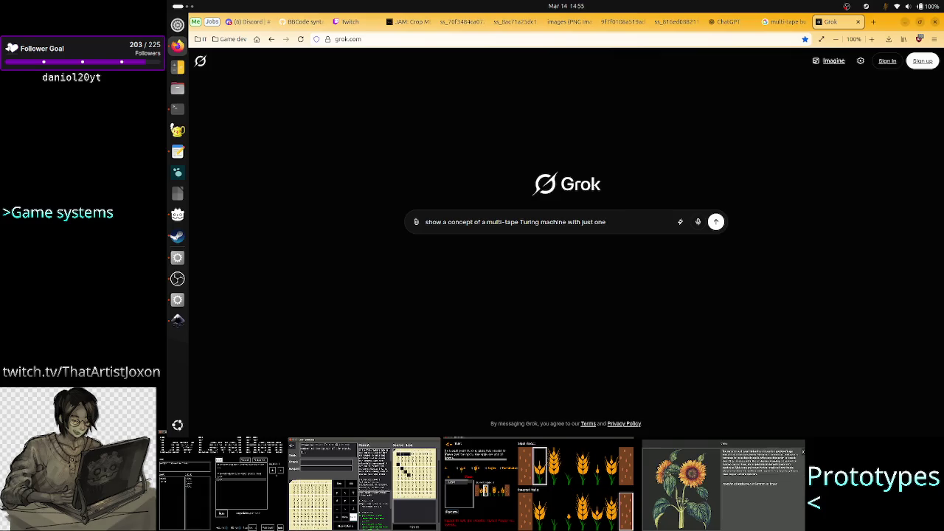
{"action": "type", "text": " gl"}
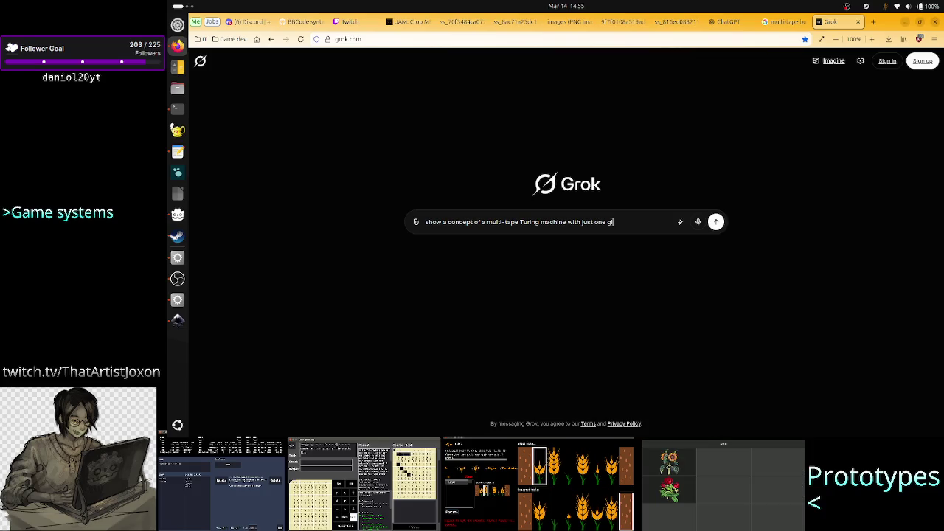
{"action": "type", "text": "obal head ("}
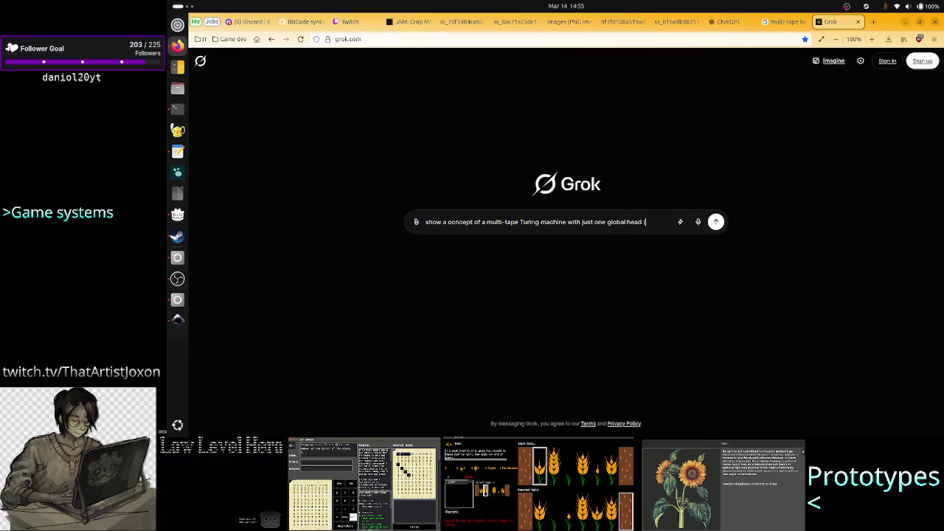
{"action": "type", "text": "not one h"}
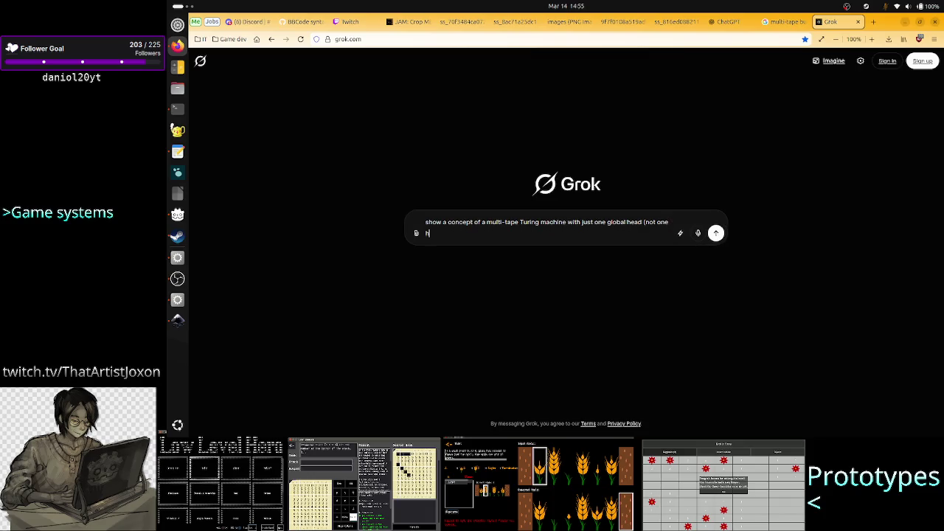
{"action": "type", "text": "ead per tape)"}
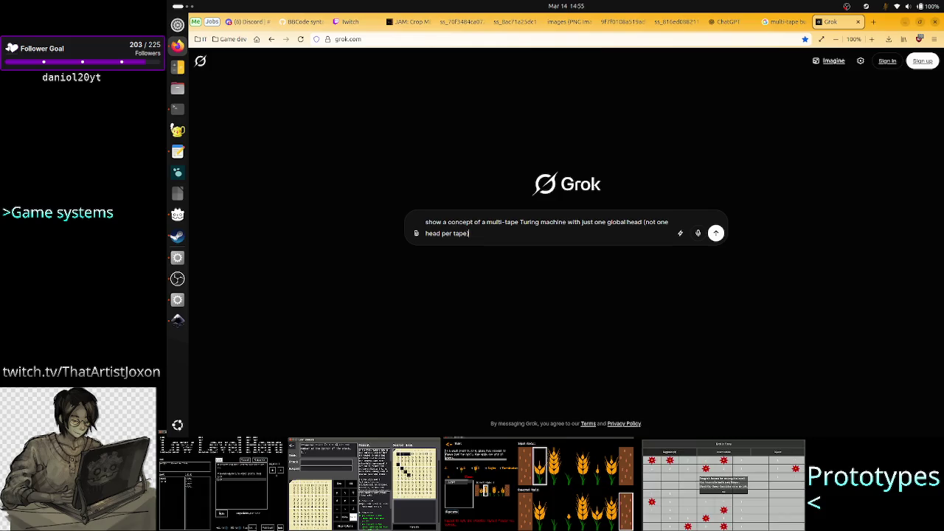
{"action": "key", "text": "Return"}
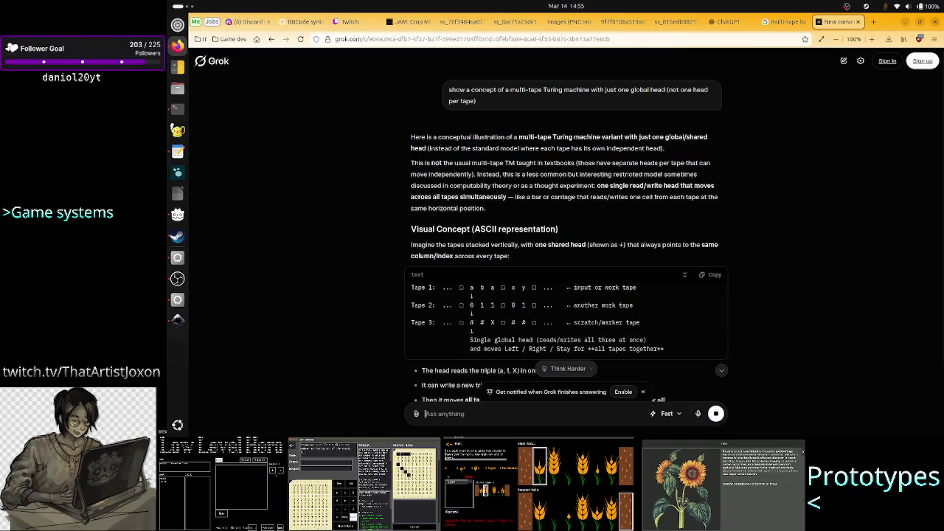
- Scroll through Grok's answer, revisiting the ASCII three-tape diagram and comparison table
{"action": "scroll", "coordinate": [693, 225], "scroll_direction": "down", "scroll_amount": 4}
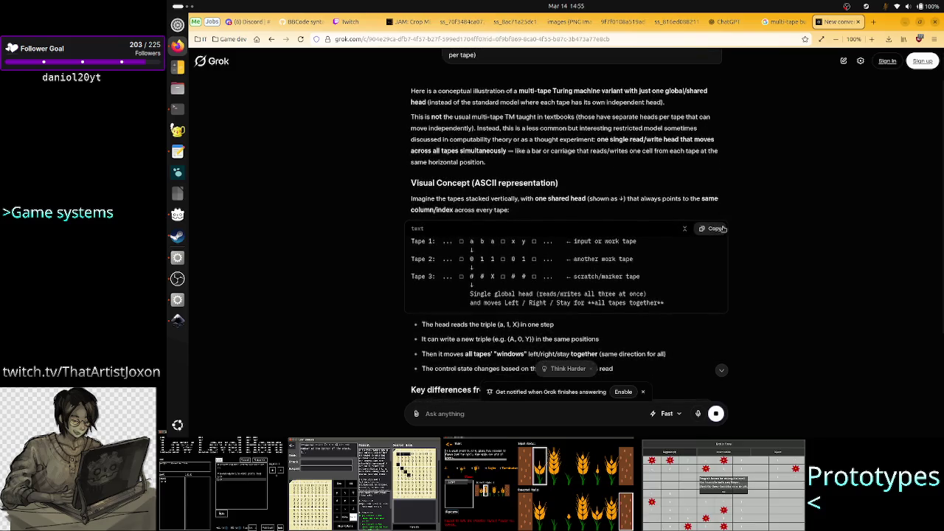
{"action": "scroll", "coordinate": [722, 230], "scroll_direction": "down", "scroll_amount": 2}
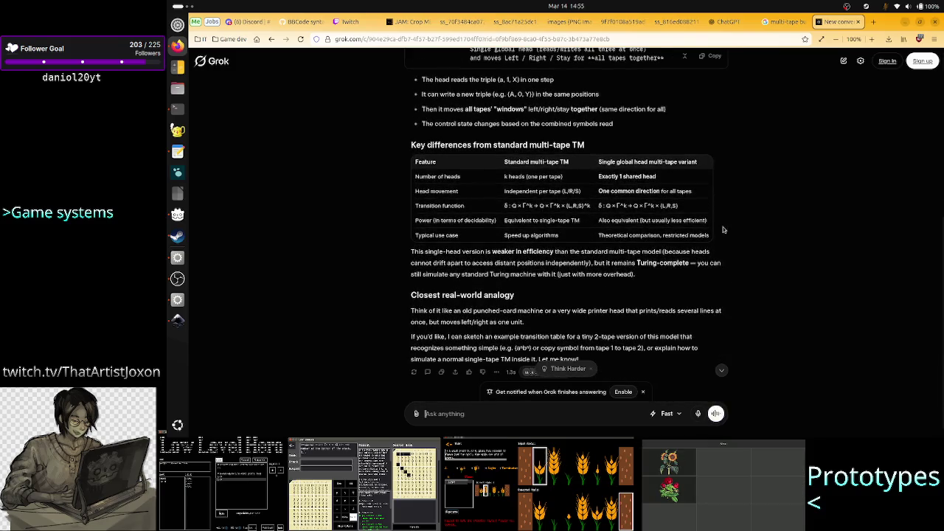
{"action": "scroll", "coordinate": [723, 230], "scroll_direction": "down", "scroll_amount": 2}
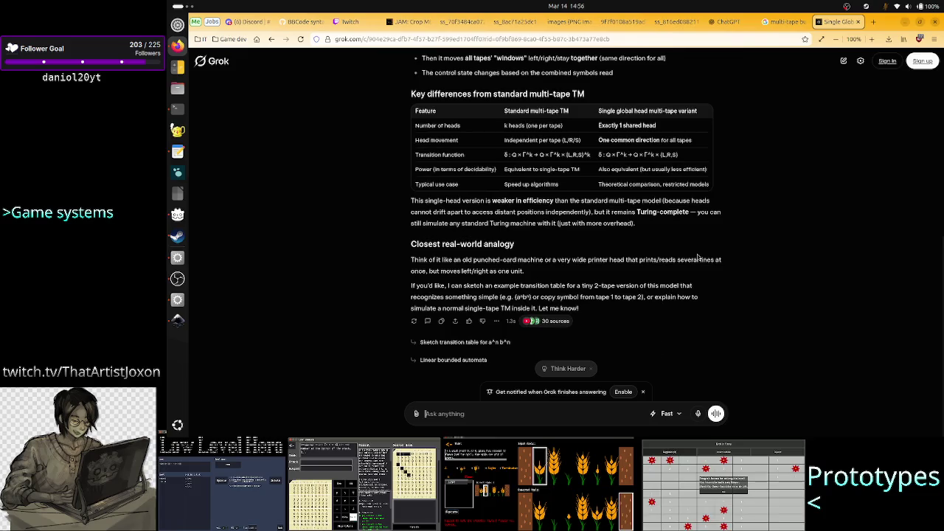
{"action": "scroll", "coordinate": [697, 258], "scroll_direction": "up", "scroll_amount": 5}
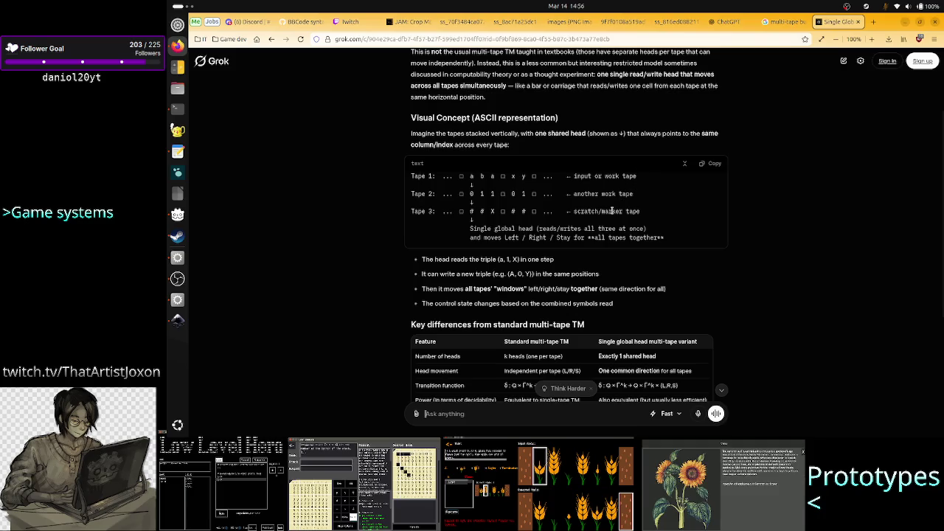
{"action": "scroll", "coordinate": [612, 210], "scroll_direction": "up", "scroll_amount": 1}
{"action": "scroll", "coordinate": [612, 210], "scroll_direction": "down", "scroll_amount": 4}
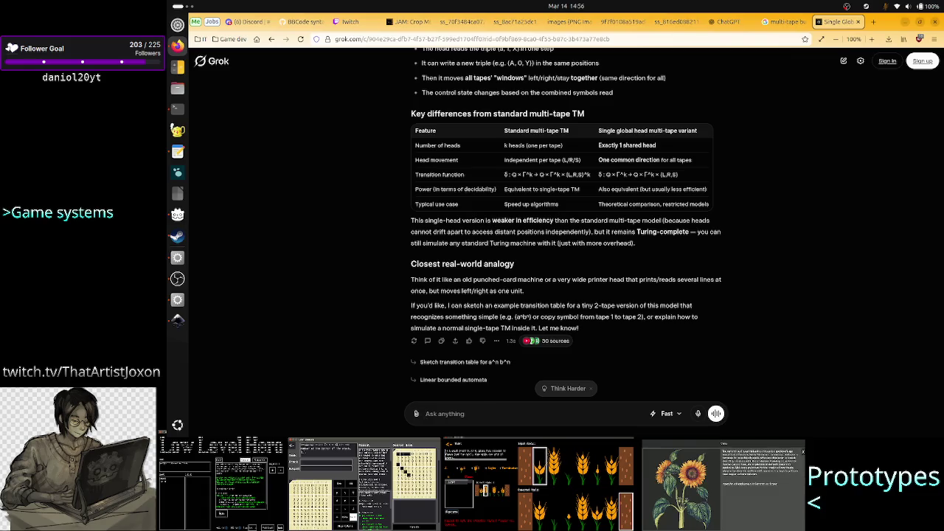
- Ask Grok for a concept image of a one-head multi-tape game moving only U, D, L, R, no diagonals
{"action": "type", "text": "turn"}
{"action": "type", "text": " it"}
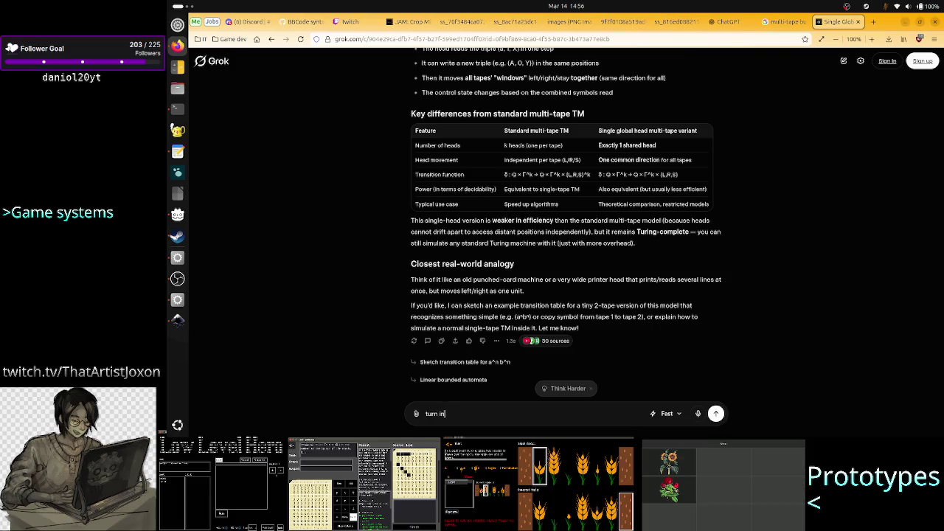
{"action": "type", "text": " into "}
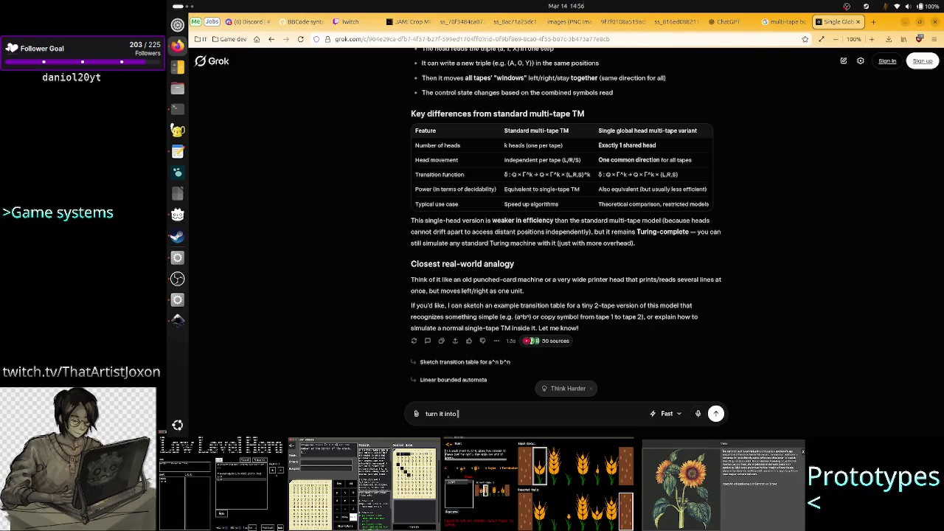
{"action": "type", "text": "a"}
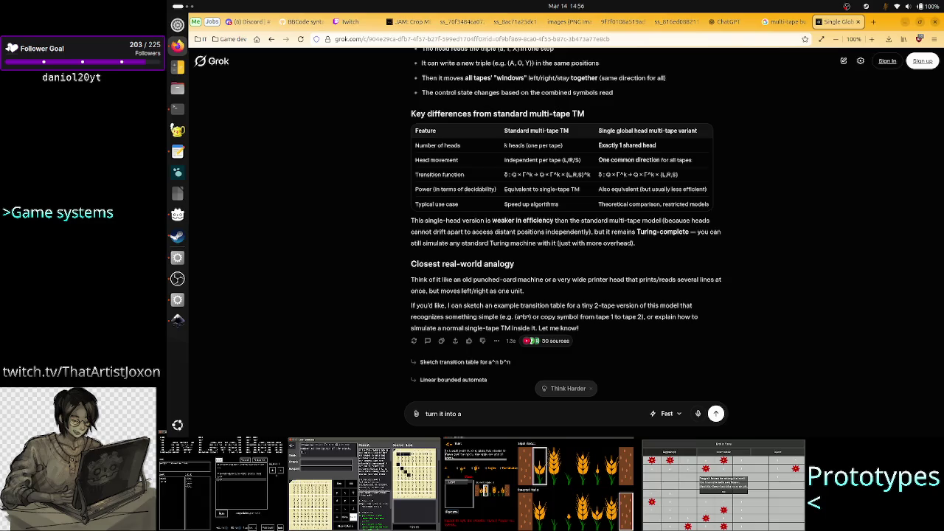
{"action": "type", "text": " concept imag"}
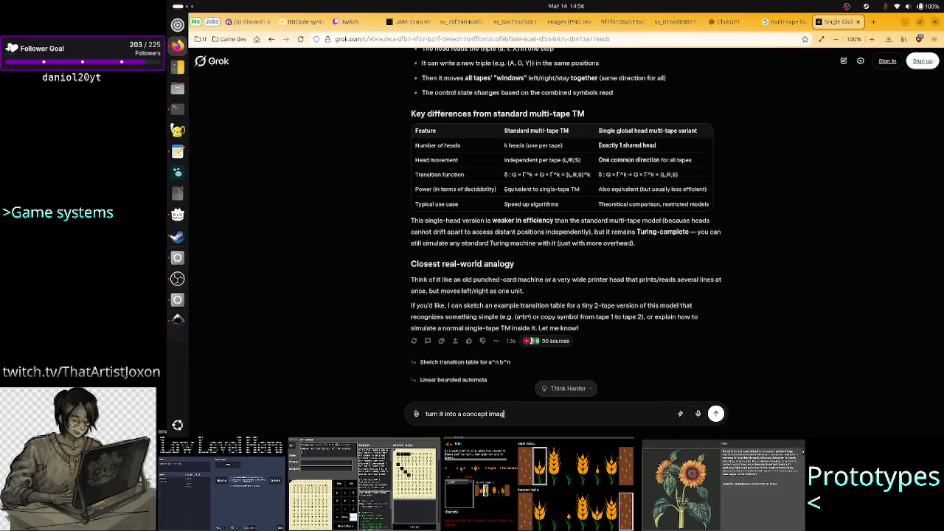
{"action": "type", "text": "e,"}
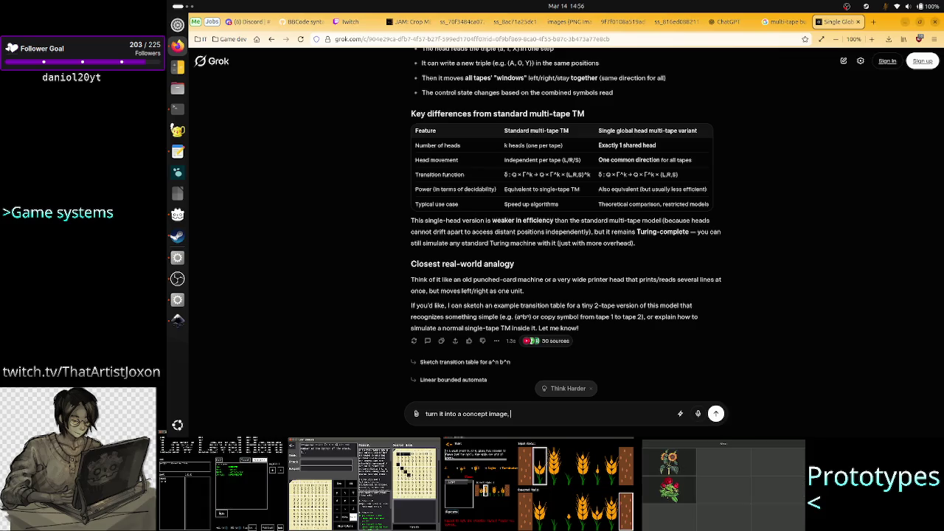
{"action": "type", "text": "for a game "}
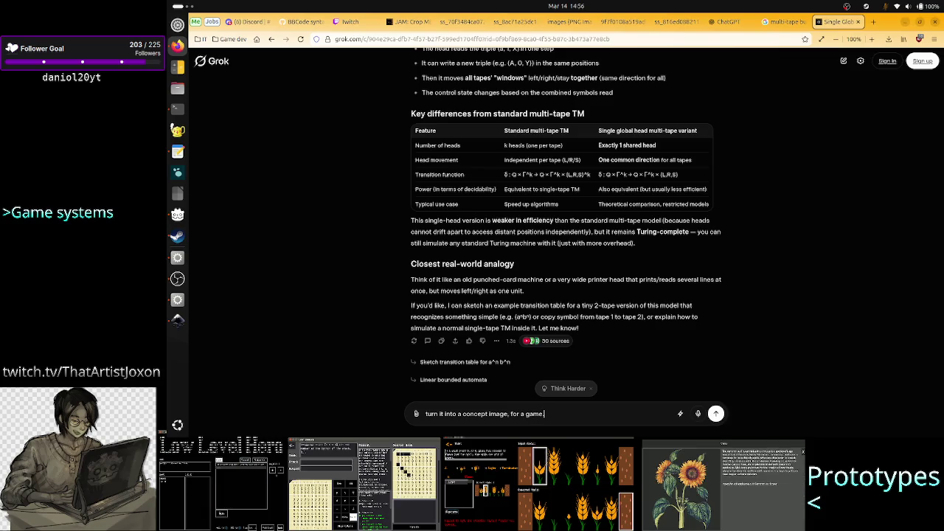
{"action": "type", "text": "contain"}
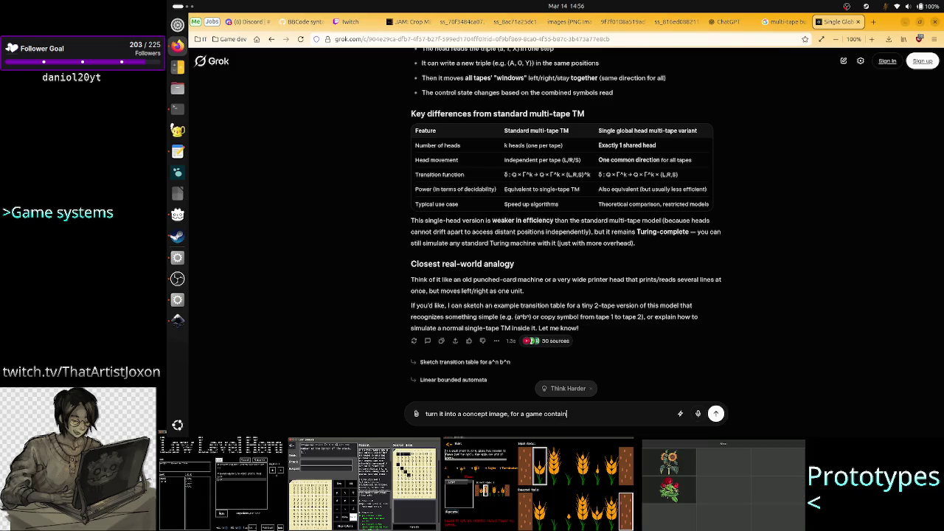
{"action": "type", "text": "ing a multi-"}
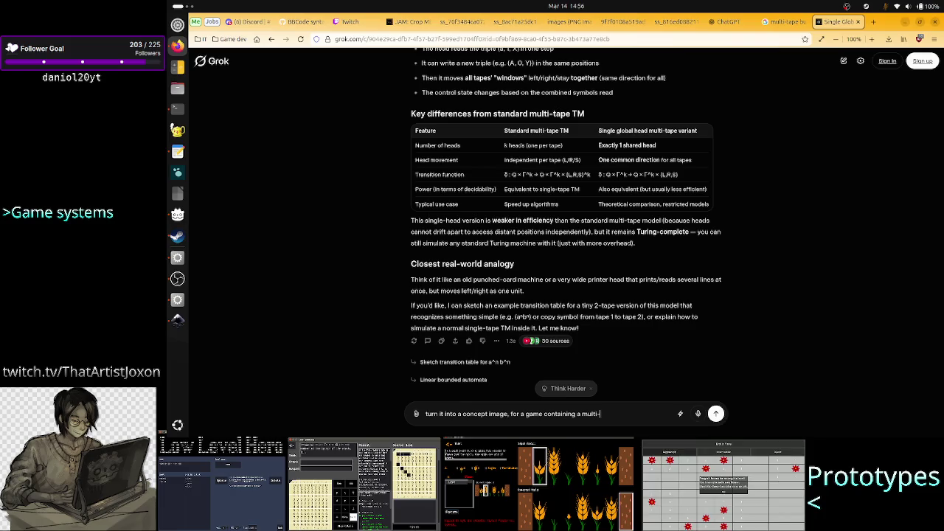
{"action": "type", "text": "tape"}
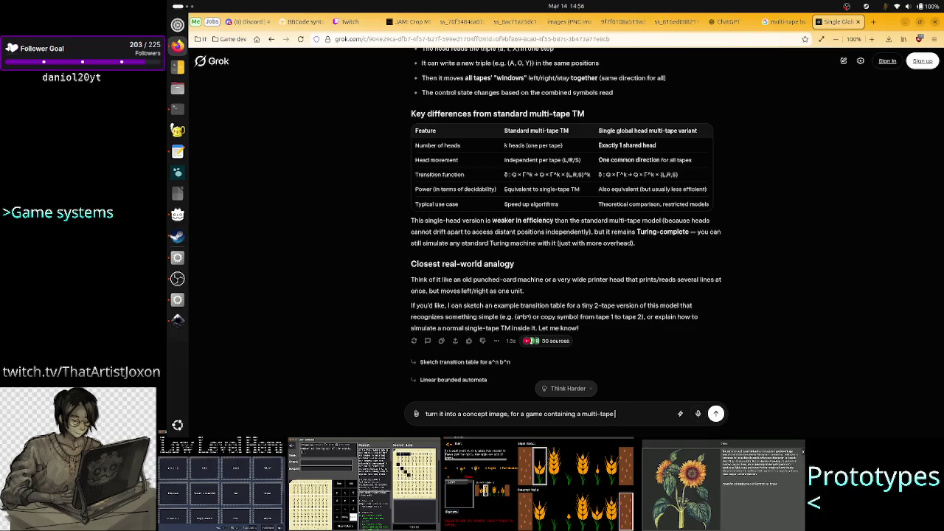
{"action": "type", "text": " woth"}
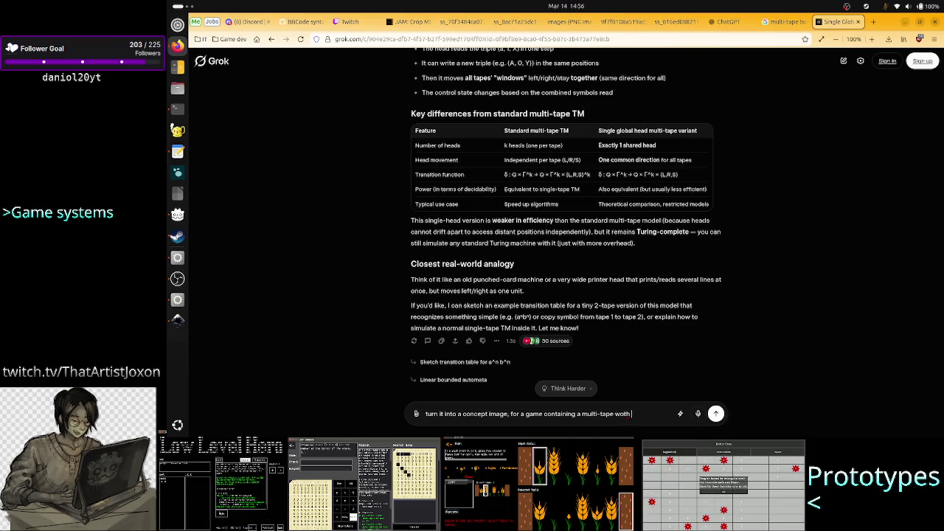
{"action": "key", "text": "BackSpace"}
{"action": "key", "text": "BackSpace"}
{"action": "key", "text": "BackSpace"}
{"action": "type", "text": "ith one"}
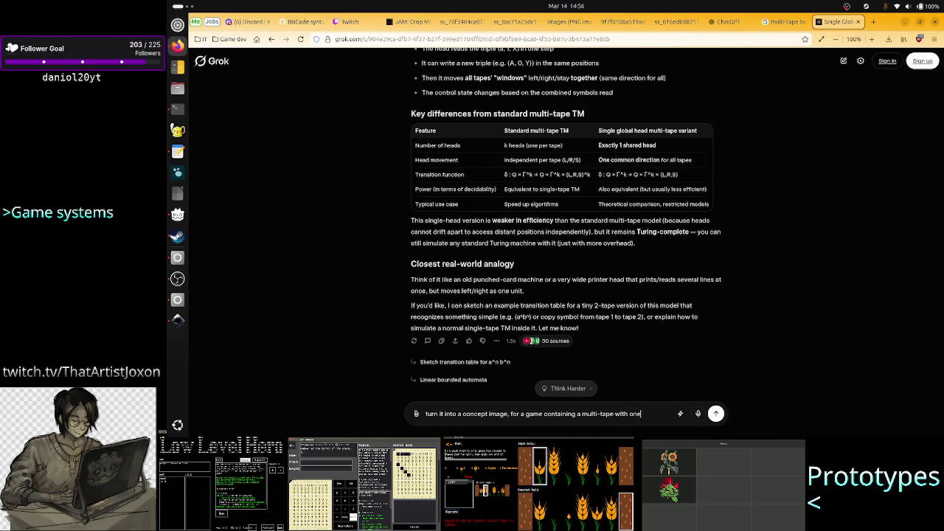
{"action": "type", "text": " head"}
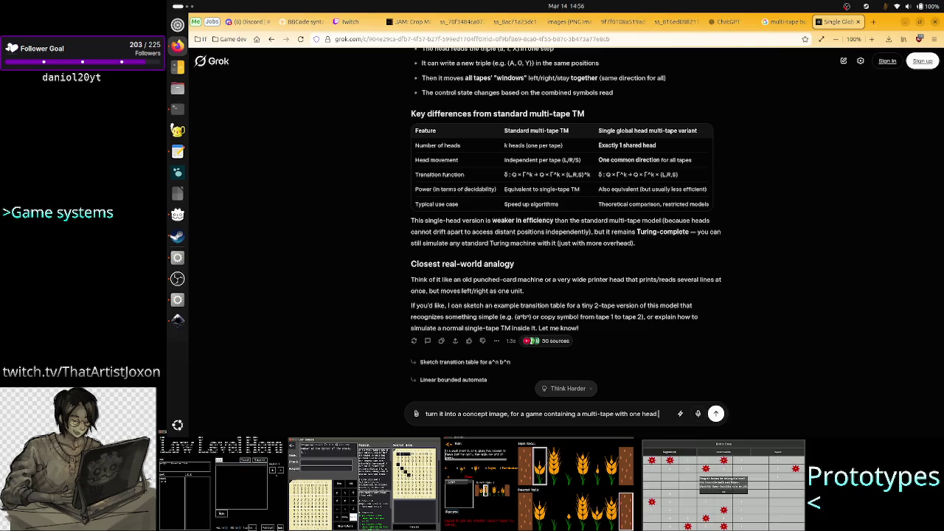
{"action": "type", "text": "that ca"}
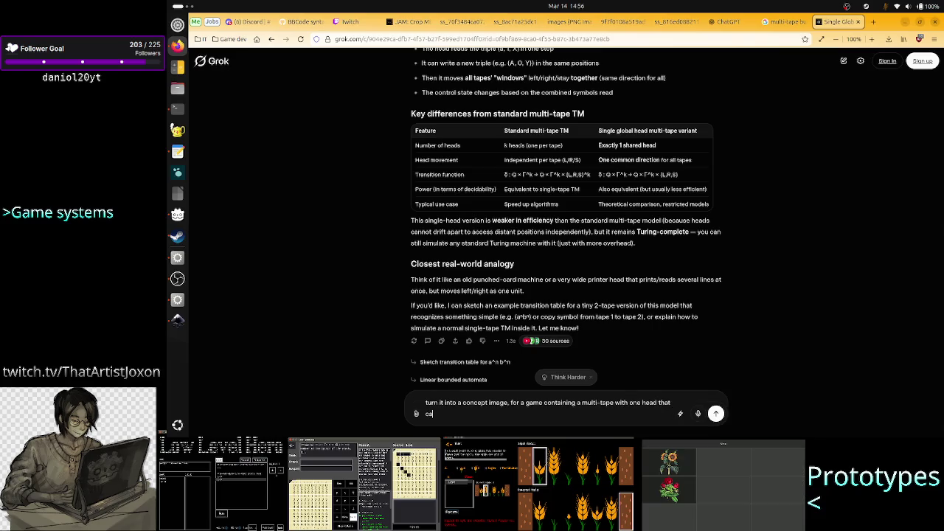
{"action": "type", "text": "n navi"}
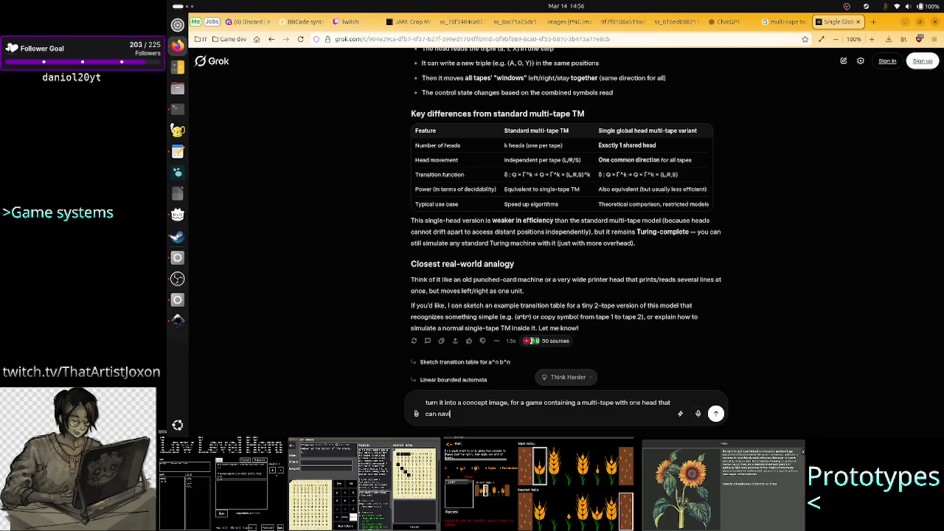
{"action": "type", "text": "gate only"}
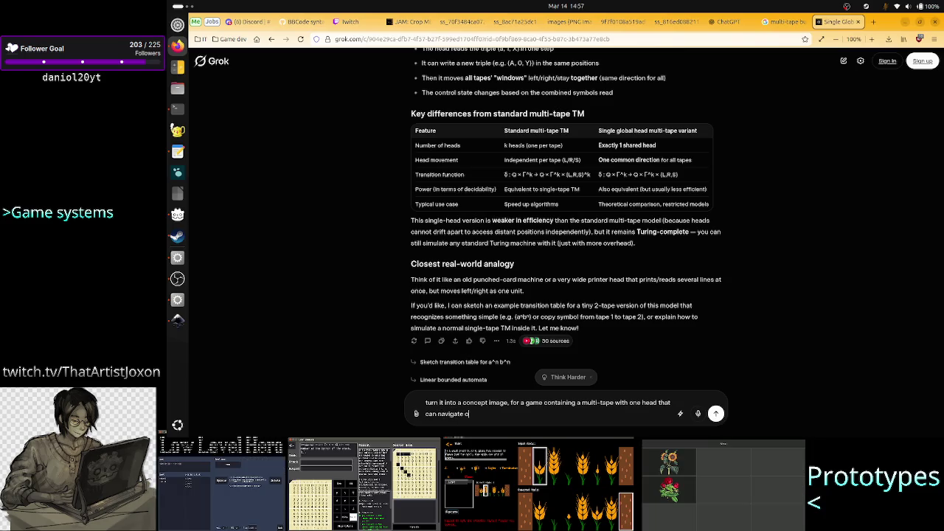
{"action": "type", "text": " from"}
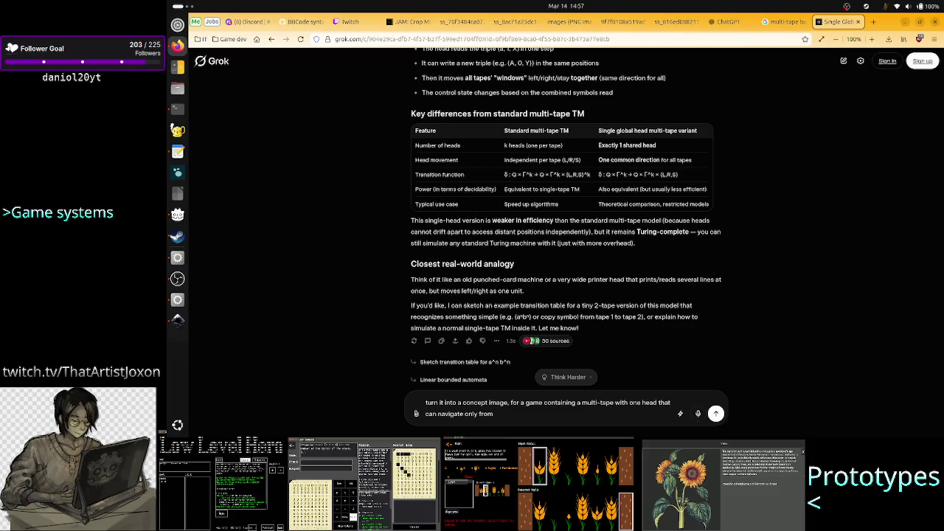
{"action": "key", "text": "BackSpace"}
{"action": "key", "text": "BackSpace"}
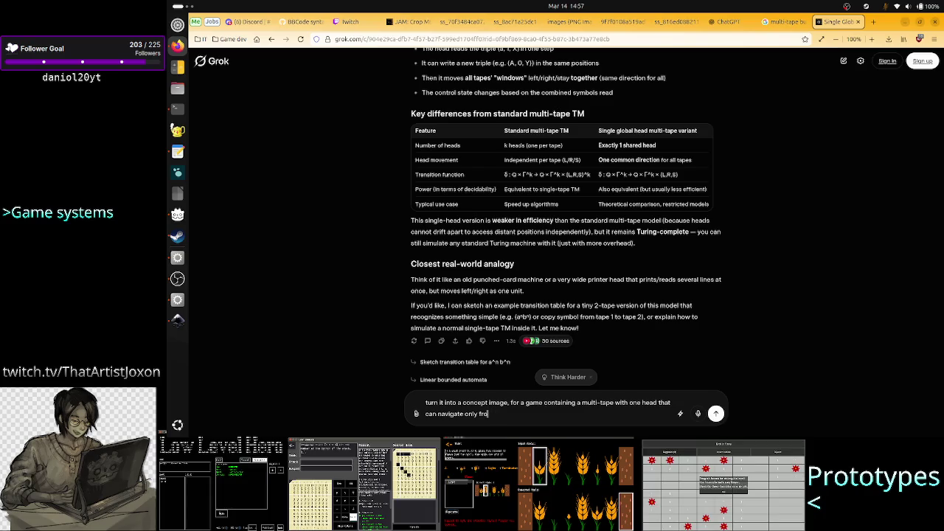
{"action": "key", "text": "BackSpace"}
{"action": "key", "text": "BackSpace"}
{"action": "key", "text": "BackSpace"}
{"action": "key", "text": "BackSpace"}
{"action": "key", "text": "BackSpace"}
{"action": "key", "text": "BackSpace"}
{"action": "key", "text": "BackSpace"}
{"action": "type", "text": "acro"}
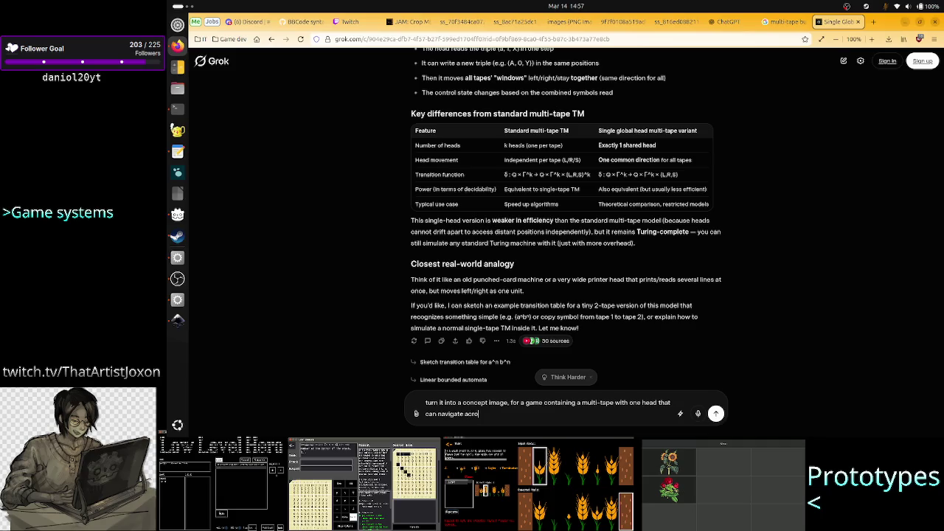
{"action": "type", "text": "ss cells o"}
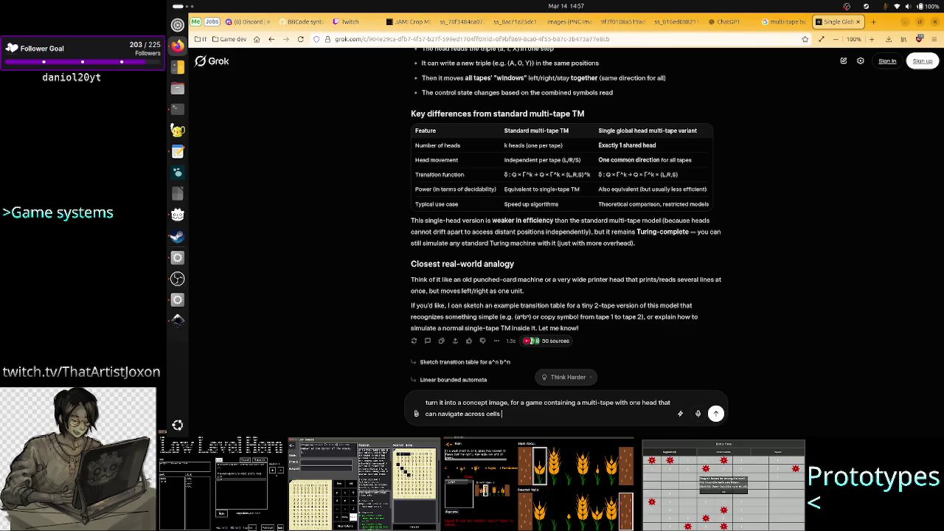
{"action": "type", "text": "nl"}
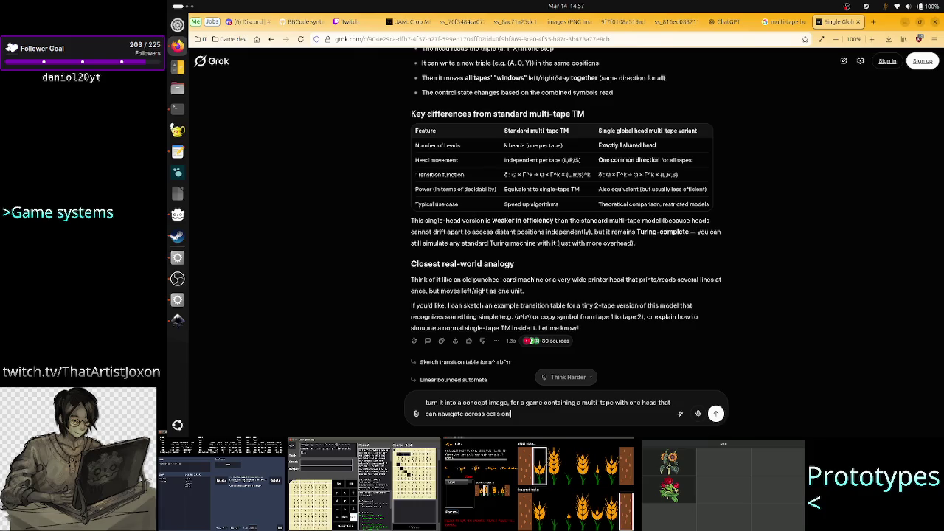
{"action": "type", "text": "y throug"}
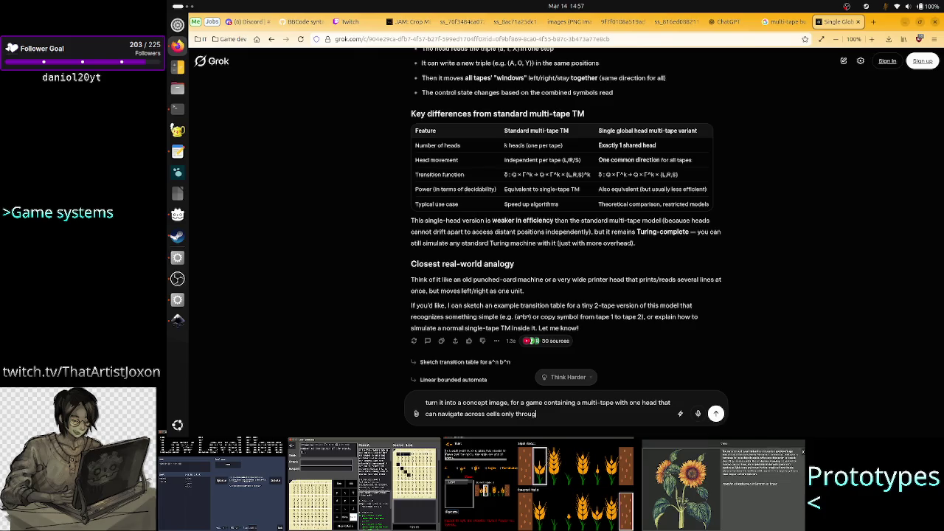
{"action": "type", "text": "h neighbo"}
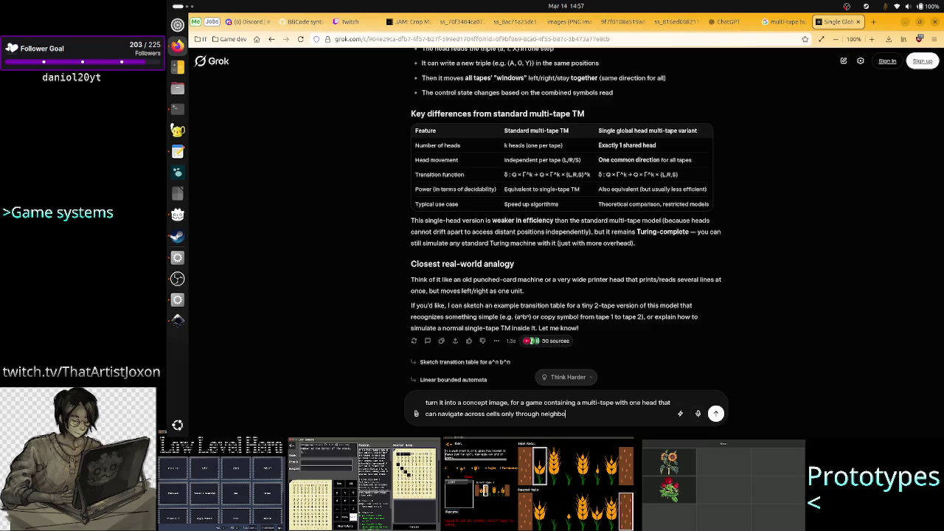
{"action": "type", "text": "ur"}
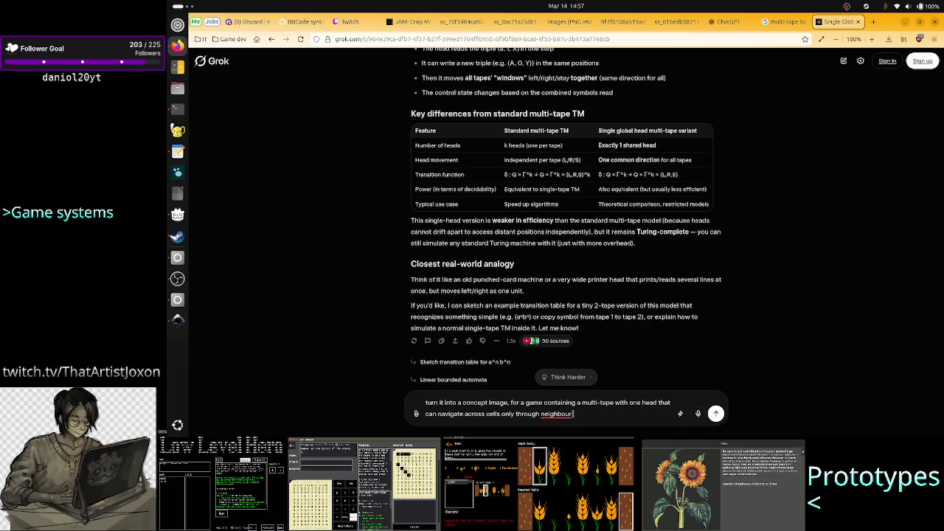
{"action": "type", "text": " movemen"}
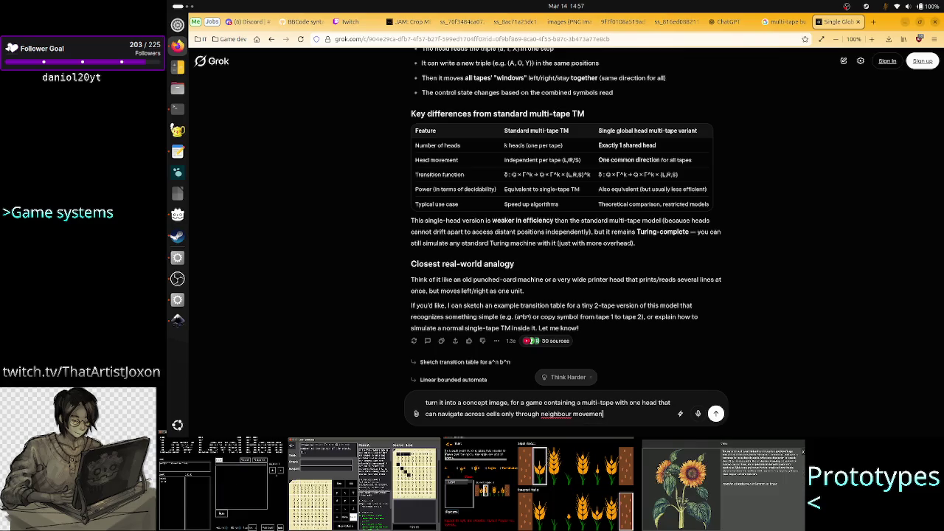
{"action": "key", "text": "BackSpace"}
{"action": "key", "text": "BackSpace"}
{"action": "key", "text": "BackSpace"}
{"action": "key", "text": "BackSpace"}
{"action": "key", "text": "BackSpace"}
{"action": "key", "text": "BackSpace"}
{"action": "key", "text": "BackSpace"}
{"action": "type", "text": "cells mov"}
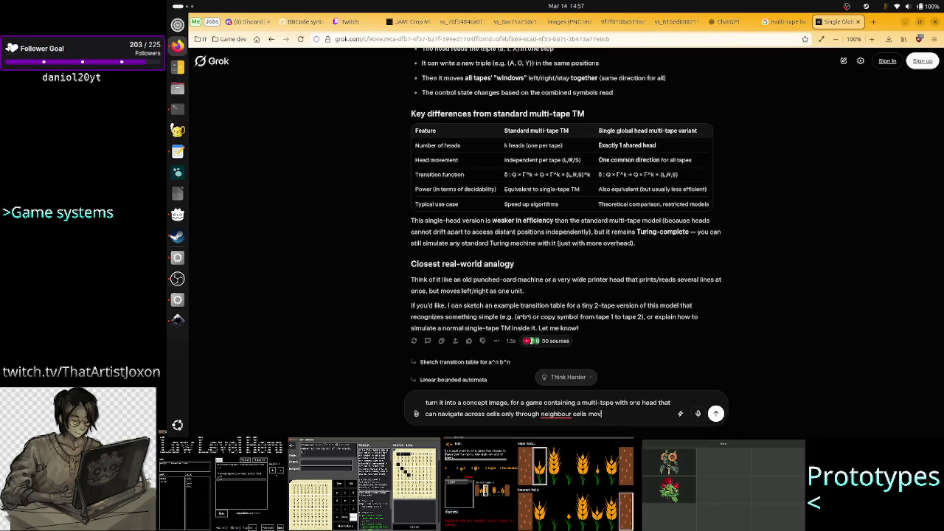
{"action": "type", "text": "ements (U"}
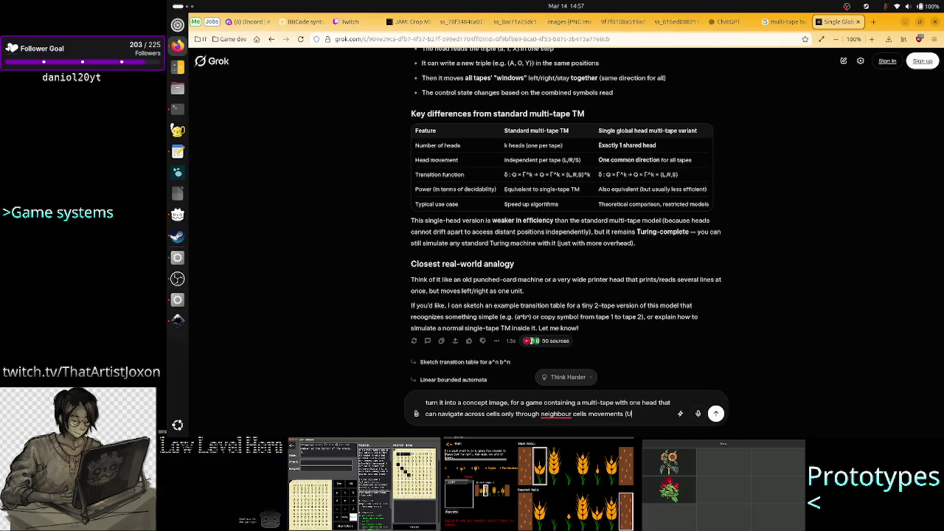
{"action": "type", "text": ", D,"}
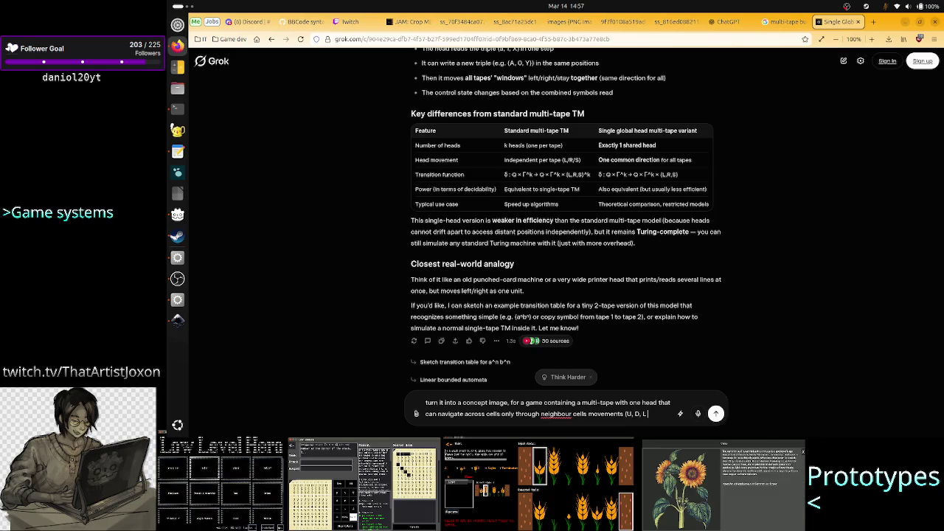
{"action": "type", "text": " L and R"}
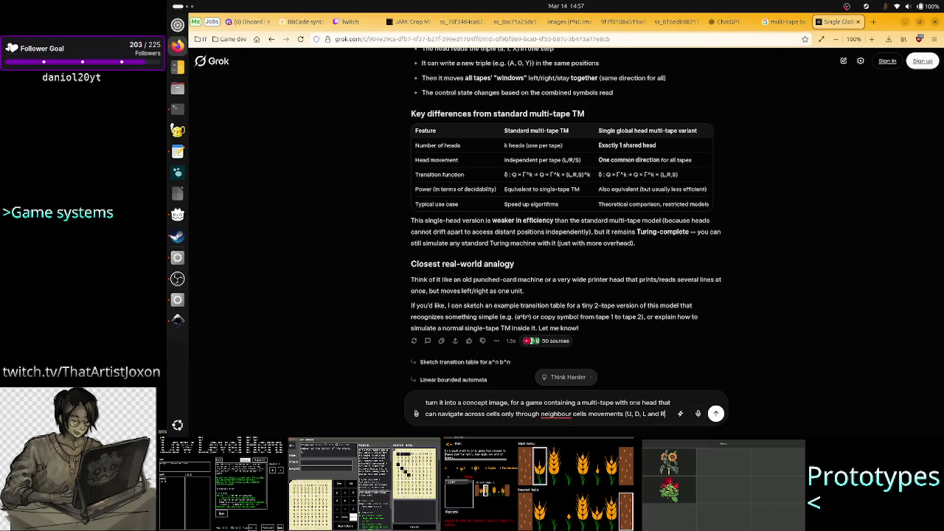
{"action": "type", "text": ", no dig"}
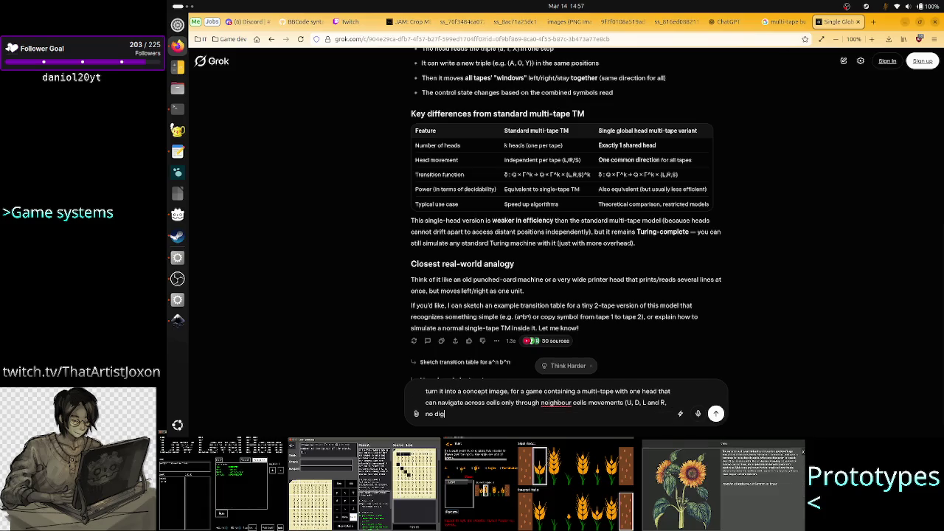
{"action": "key", "text": "BackSpace"}
{"action": "type", "text": "agonal"}
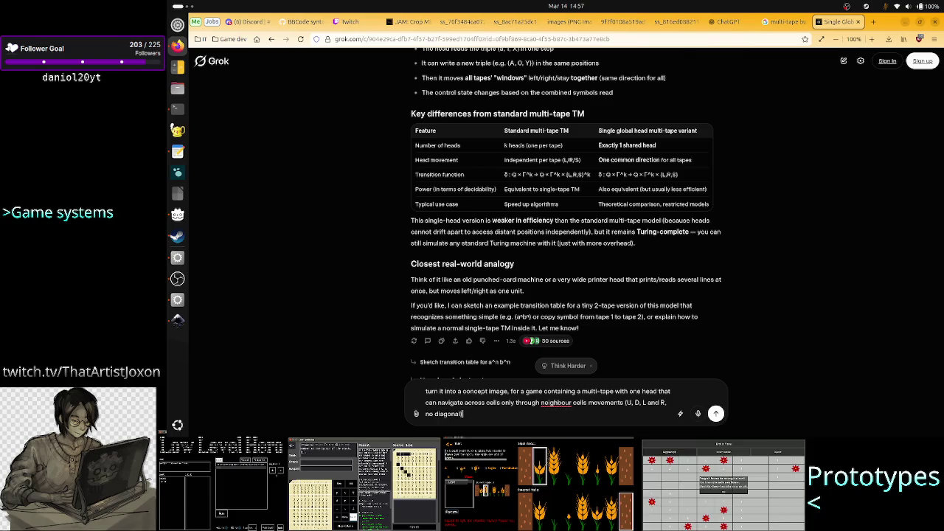
{"action": "type", "text": ")."}
{"action": "key", "text": "Return"}
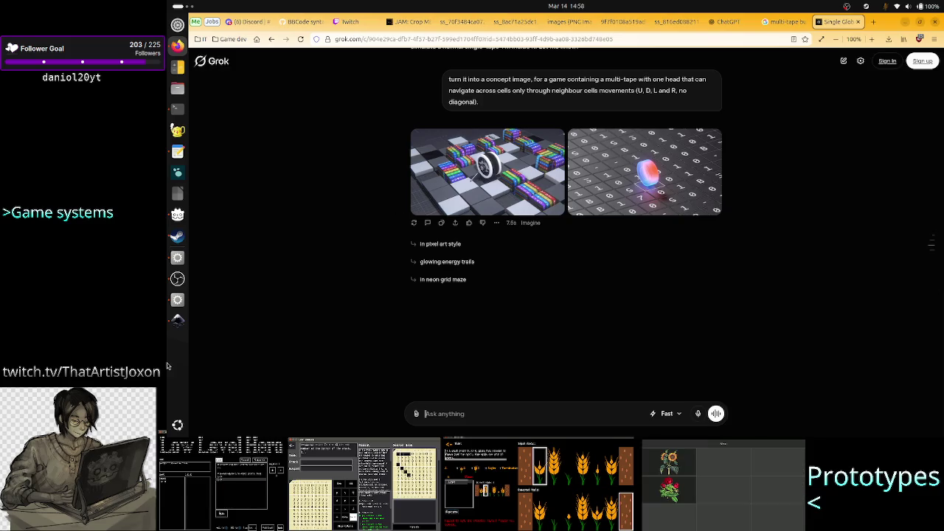
- Bring the Inkscape tape-and-grid mockup back to the front from the dock
{"action": "left_click", "coordinate": [175, 325]}
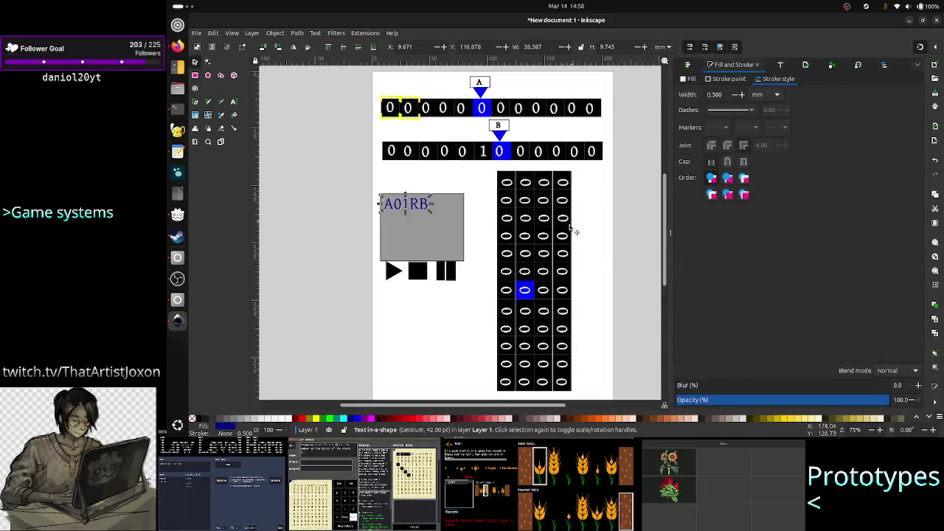
- Minimize Inkscape so Grok's two concept images show again
{"action": "scroll", "coordinate": [574, 230], "scroll_direction": "left", "scroll_amount": 2}
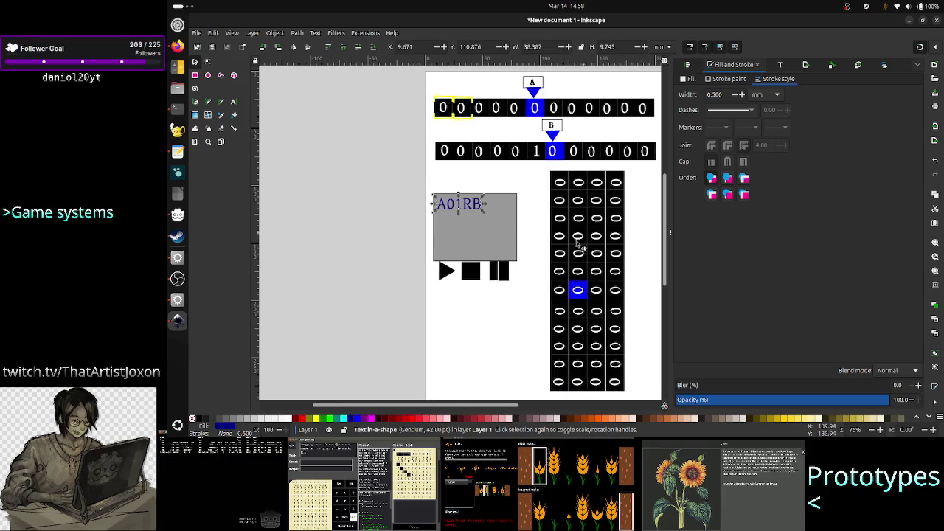
{"action": "left_click", "coordinate": [908, 19]}
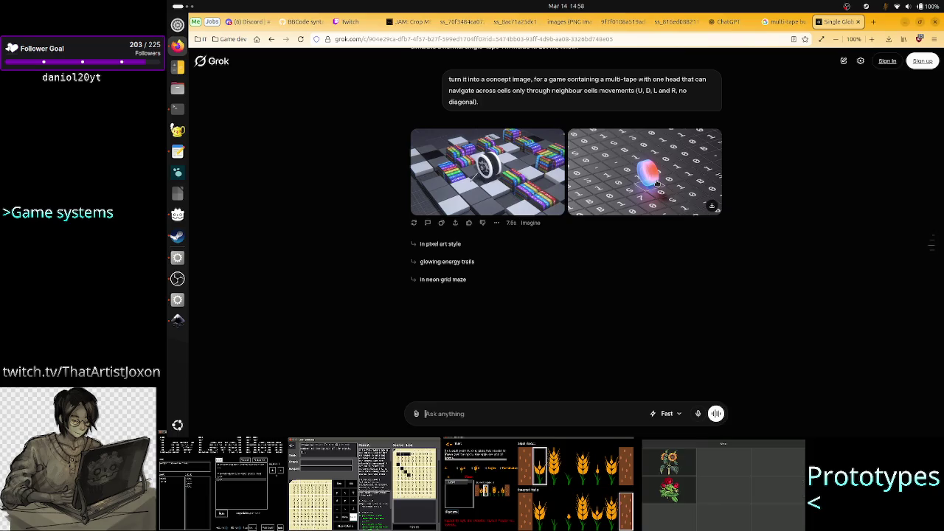
- Briefly bring up the Inkscape mockup, then switch back to Grok's concept images
{"action": "left_click", "coordinate": [177, 320]}
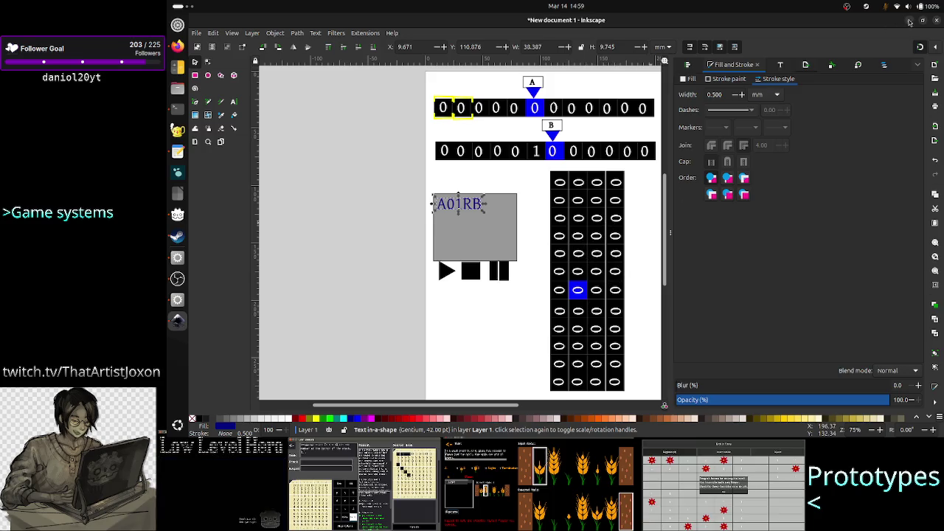
{"action": "key", "text": "alt+Tab"}
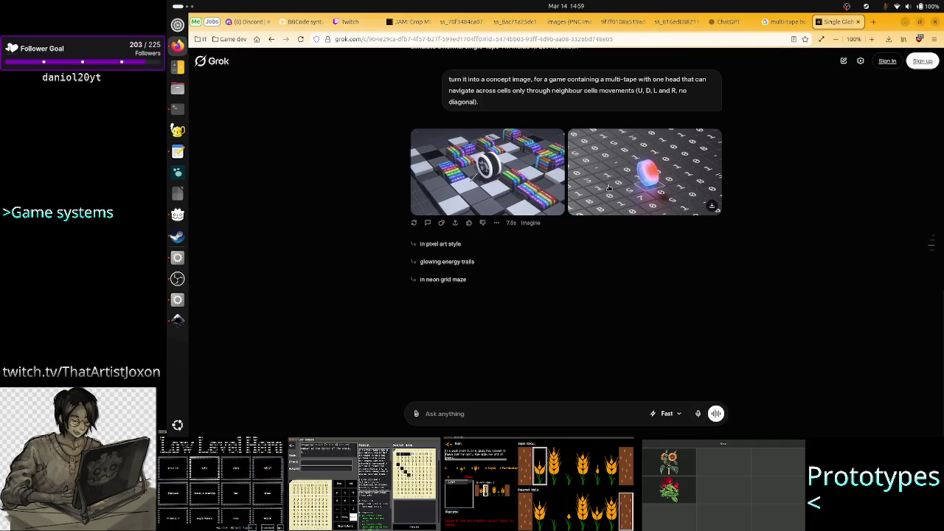
{"action": "mouse_move", "coordinate": [644, 172]}
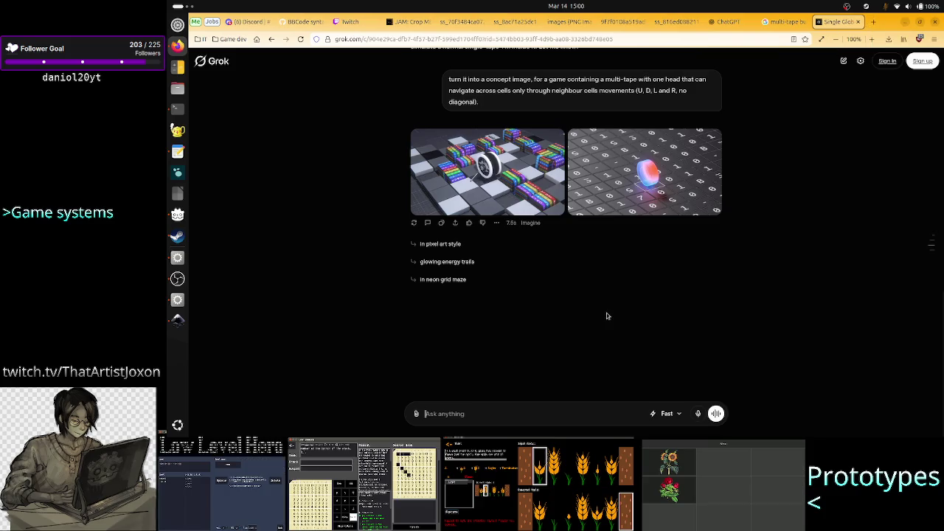
- Start a new follow-up message in Grok beneath the two tape-game concept images
{"action": "type", "text": "t"}
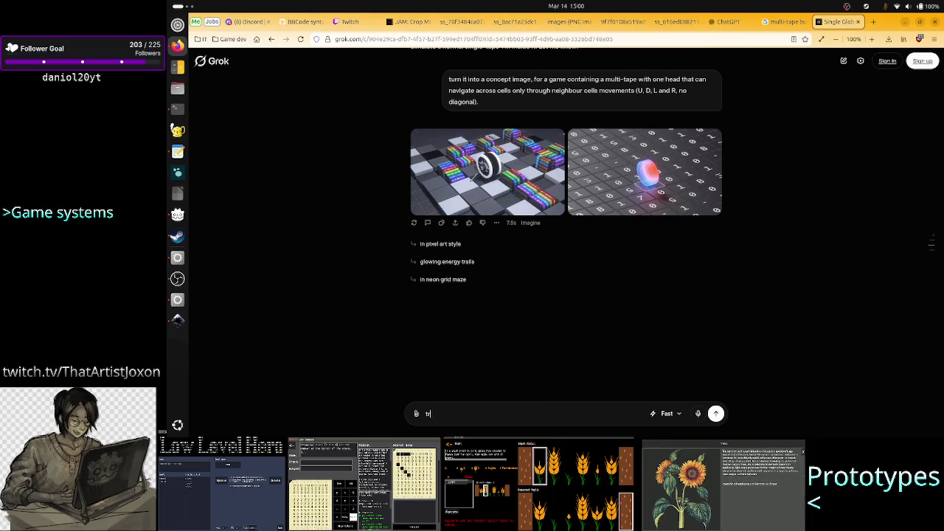
{"action": "type", "text": "ry"}
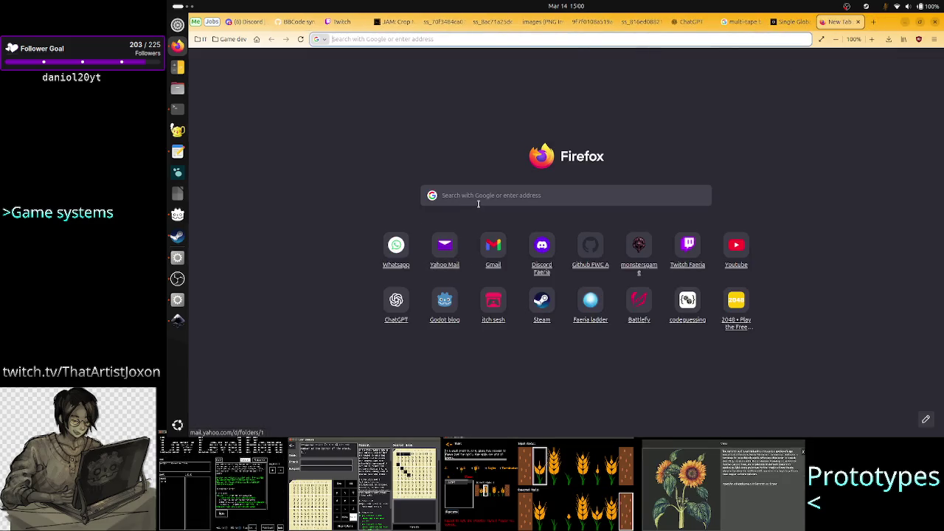
- Search Google Images for 'game orthographic view' and preview the Unity Discussions comparison picture
{"action": "left_click", "coordinate": [480, 200]}
{"action": "type", "text": "game"}
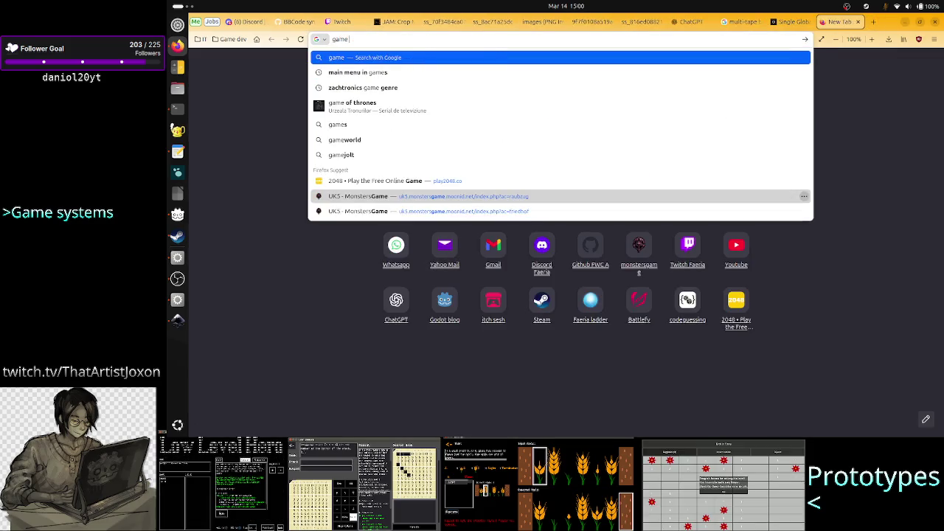
{"action": "type", "text": " orthog"}
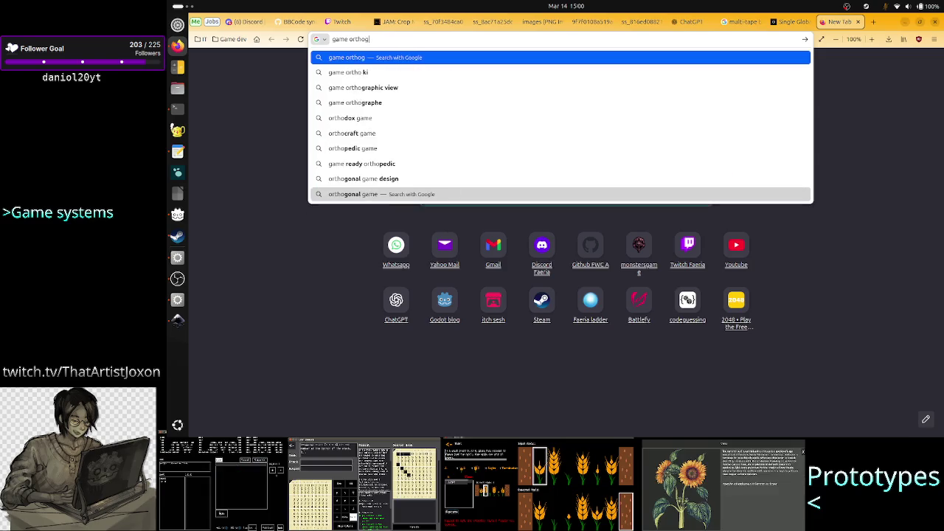
{"action": "key", "text": "Down"}
{"action": "key", "text": "Return"}
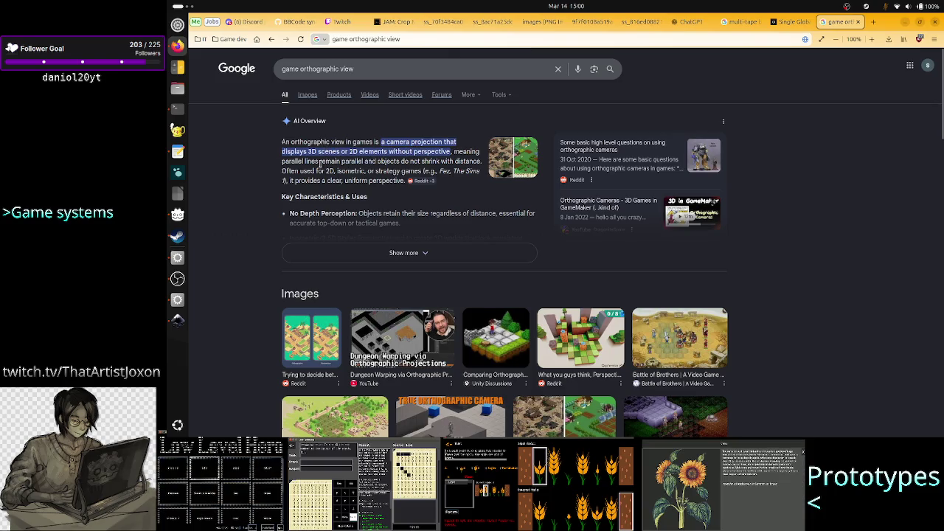
{"action": "left_click", "coordinate": [307, 95]}
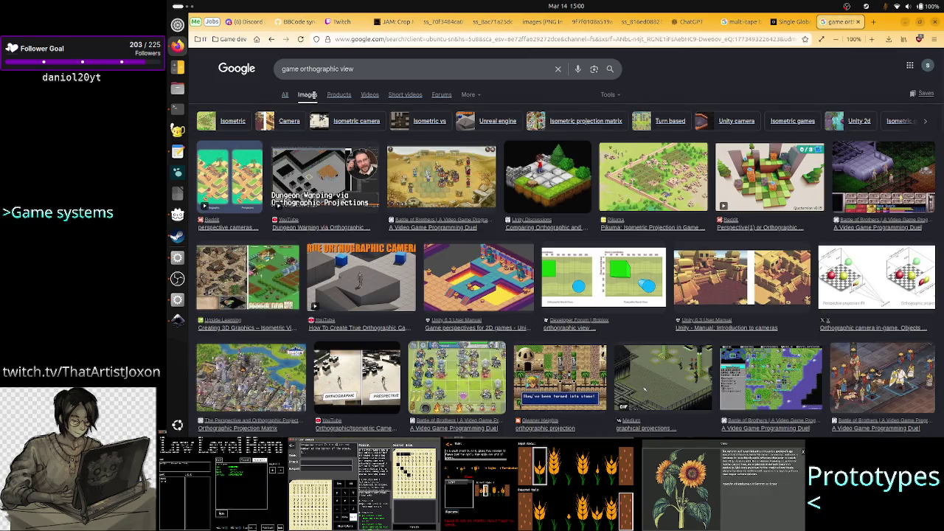
{"action": "left_click", "coordinate": [563, 204]}
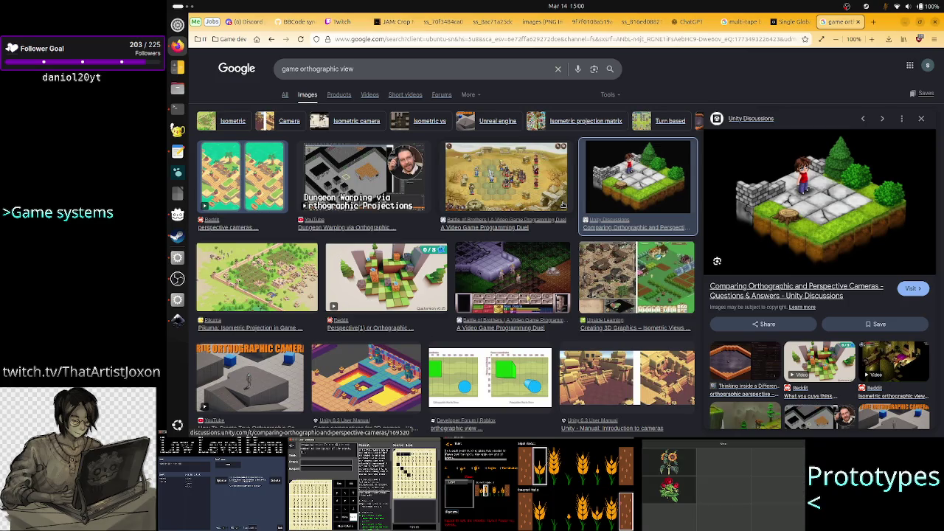
{"action": "key", "text": "ctrl+shift+Tab"}
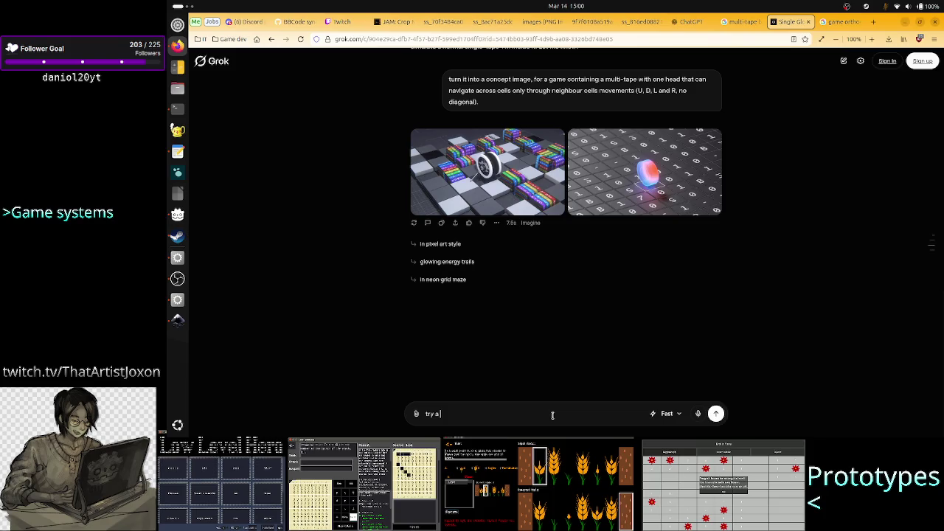
- Draft 'I like the right' and enlarge the right glowing-head number-grid concept image
{"action": "type", "text": "n o"}
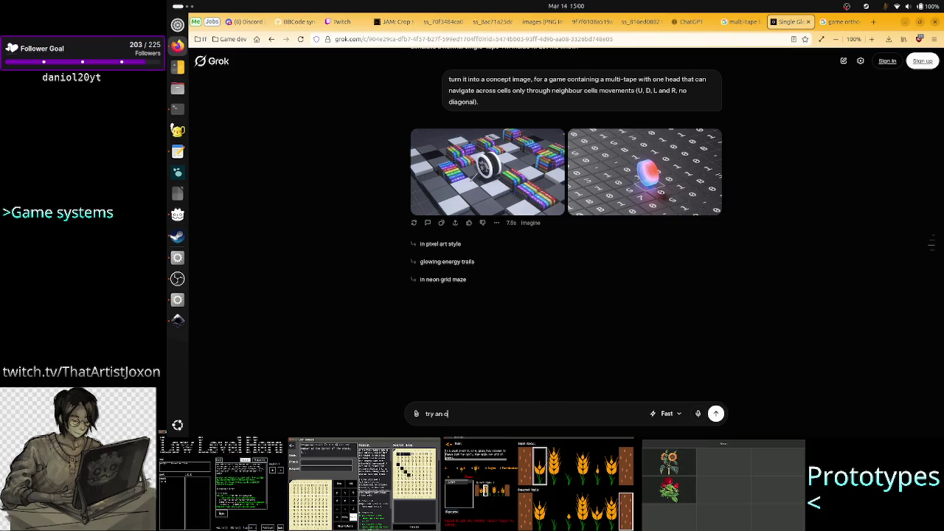
{"action": "key", "text": "BackSpace"}
{"action": "key", "text": "BackSpace"}
{"action": "key", "text": "BackSpace"}
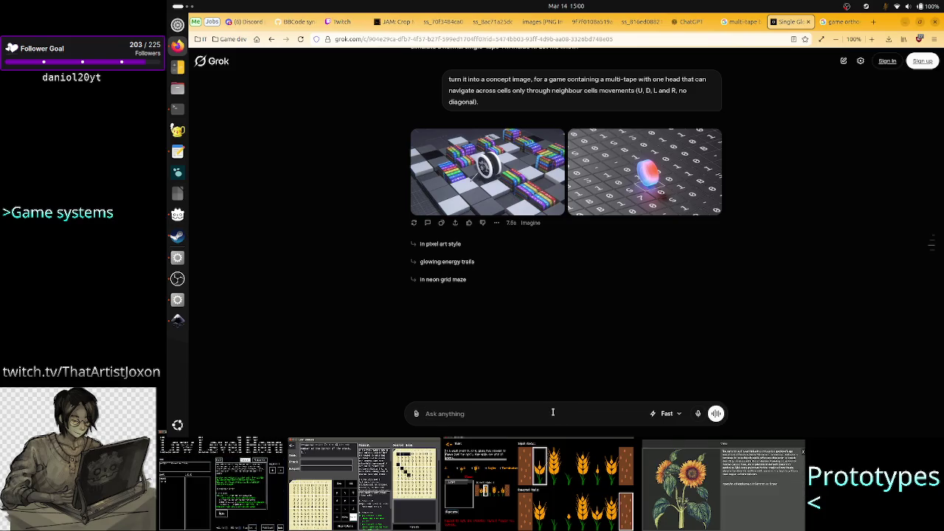
{"action": "type", "text": "I like the "}
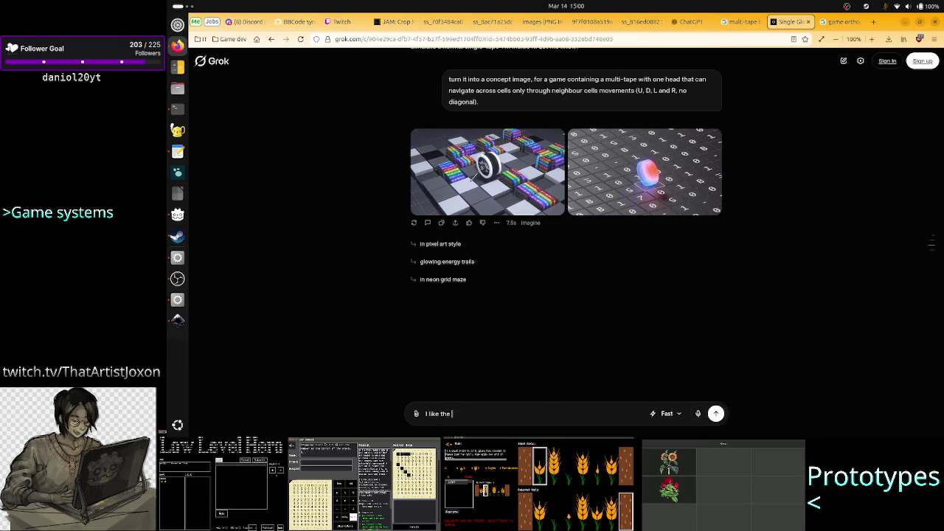
{"action": "type", "text": "right"}
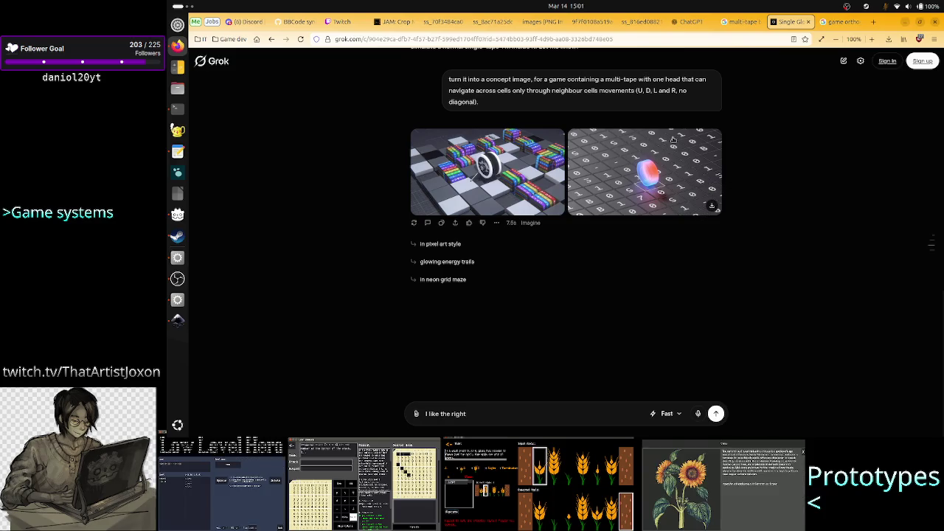
{"action": "left_click", "coordinate": [622, 167]}
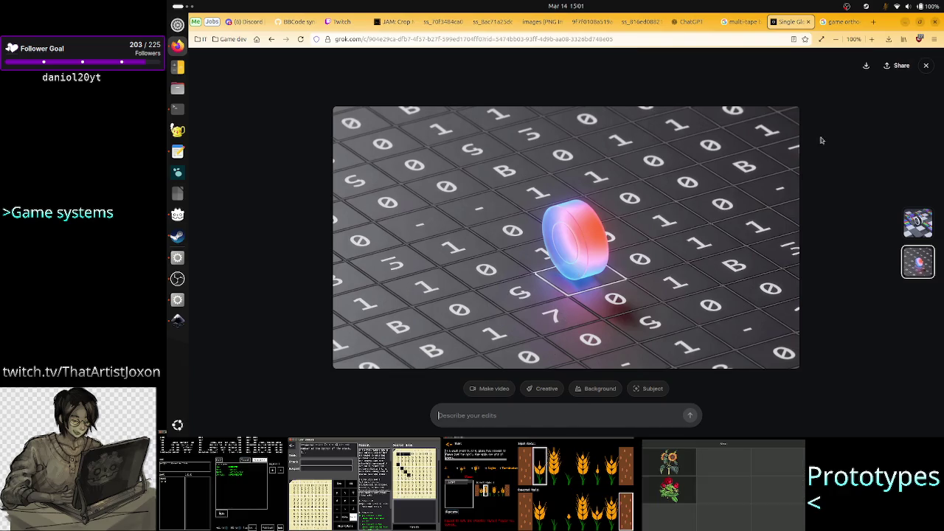
- Request an orthographic view with a smaller, basic laser-like head so the cell value stays visible
{"action": "type", "text": "th"}
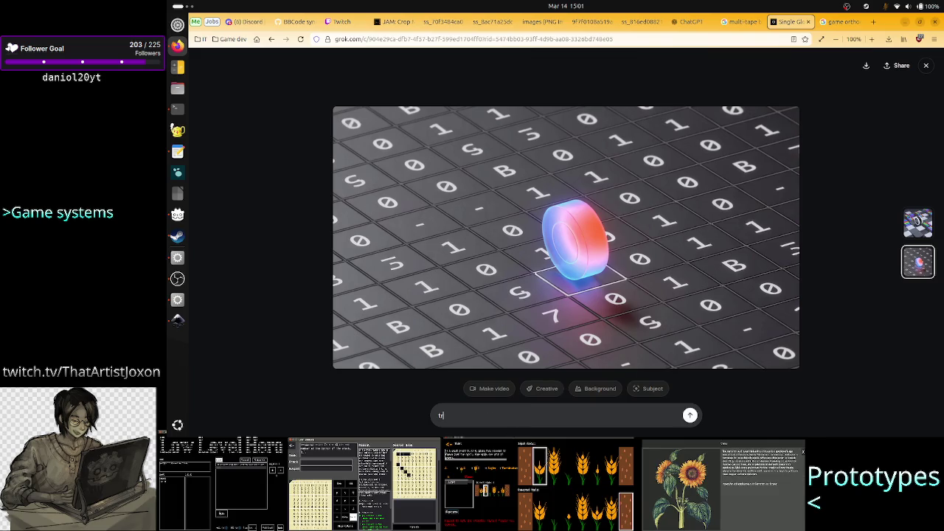
{"action": "type", "text": "y an or"}
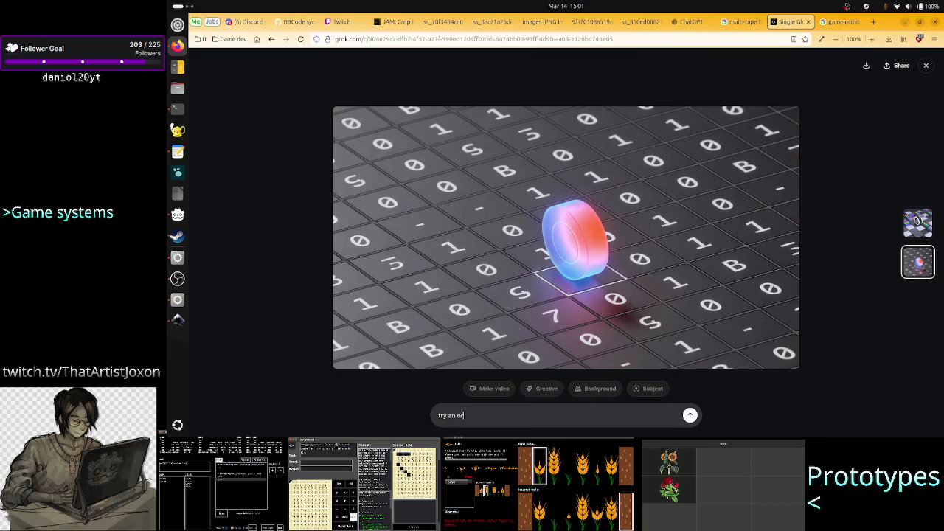
{"action": "type", "text": "thographic"}
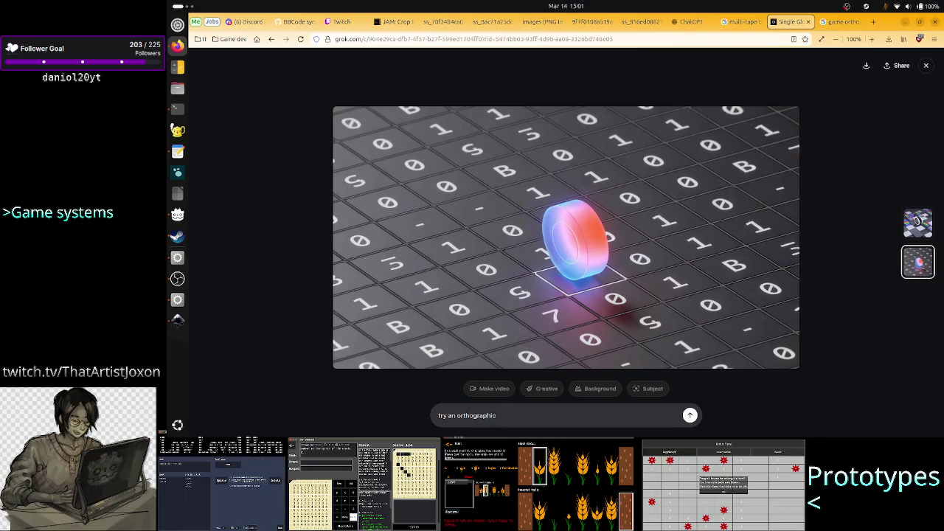
{"action": "left_click", "coordinate": [842, 21]}
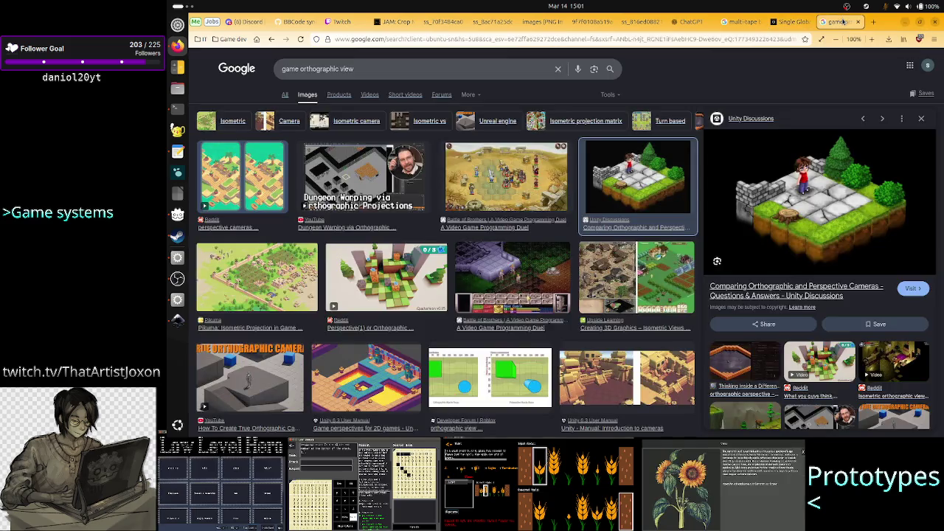
{"action": "left_click", "coordinate": [858, 21]}
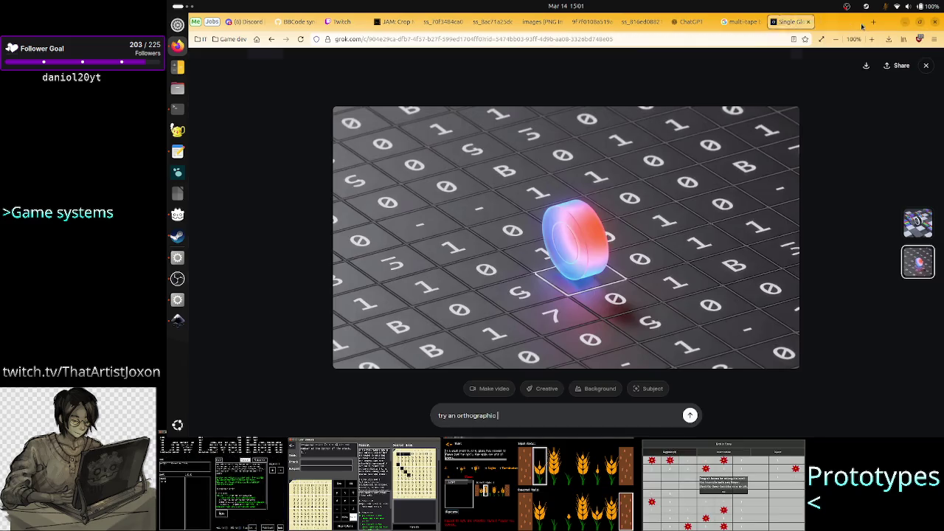
{"action": "type", "text": "vie"}
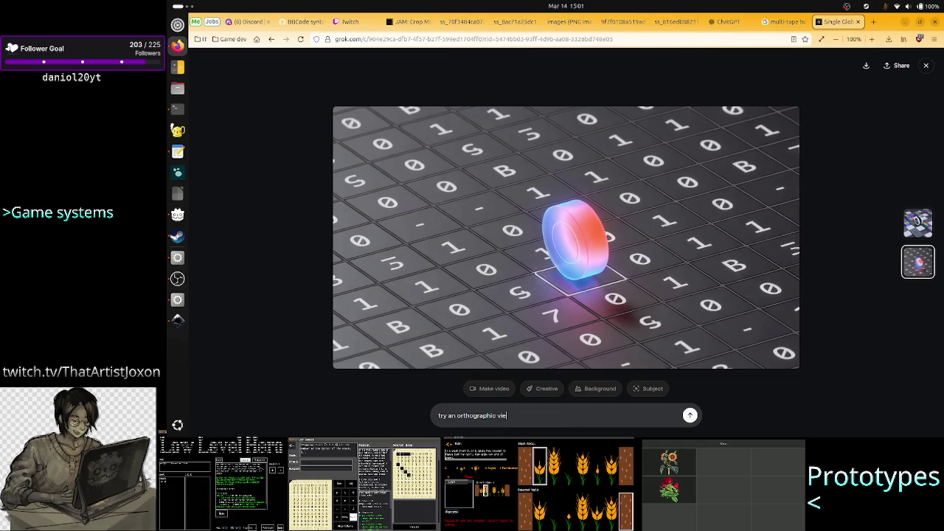
{"action": "type", "text": "w, make the"}
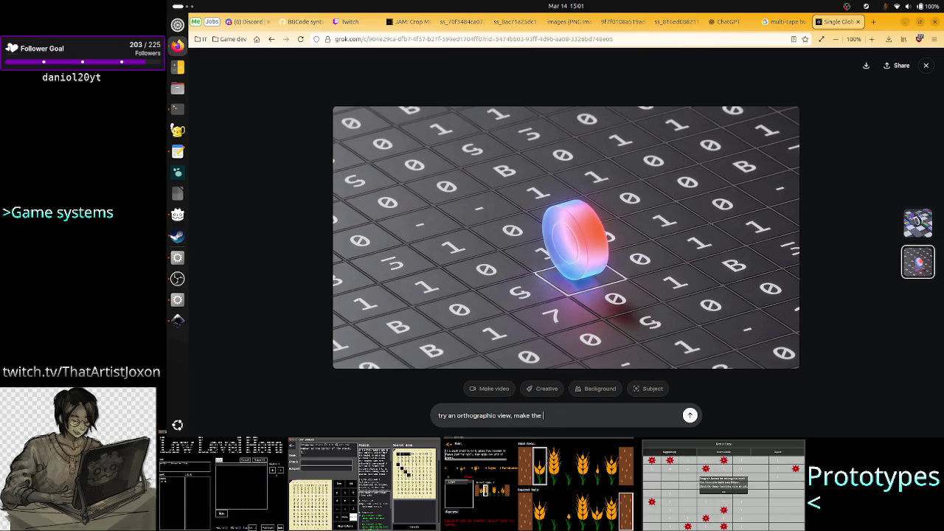
{"action": "type", "text": " head"}
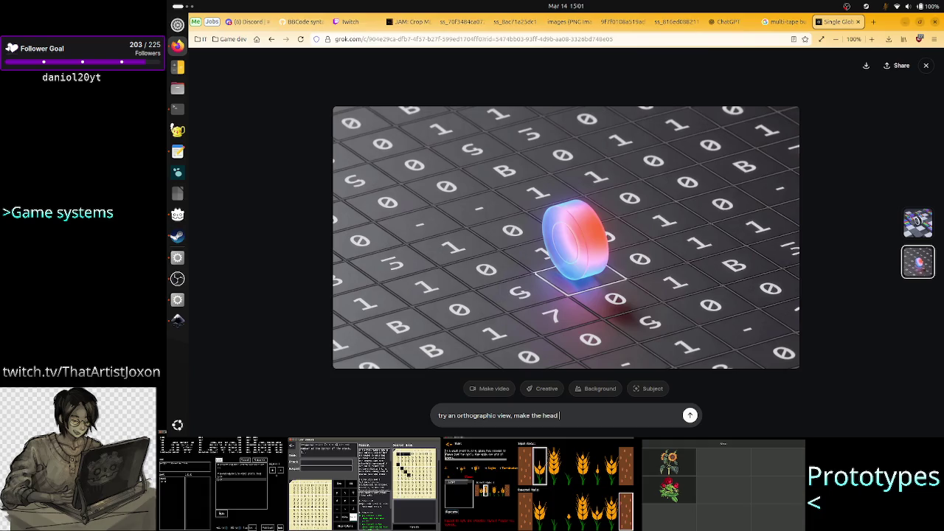
{"action": "type", "text": " small"}
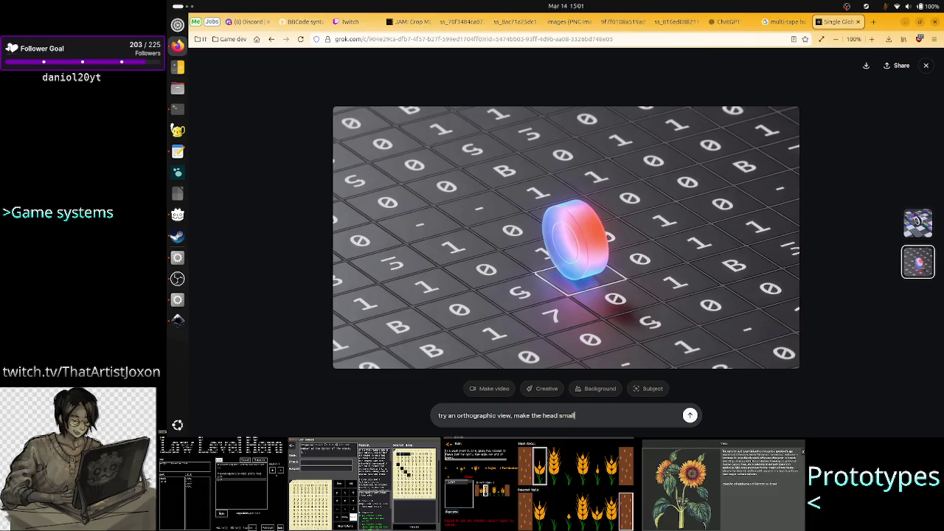
{"action": "type", "text": "er and"}
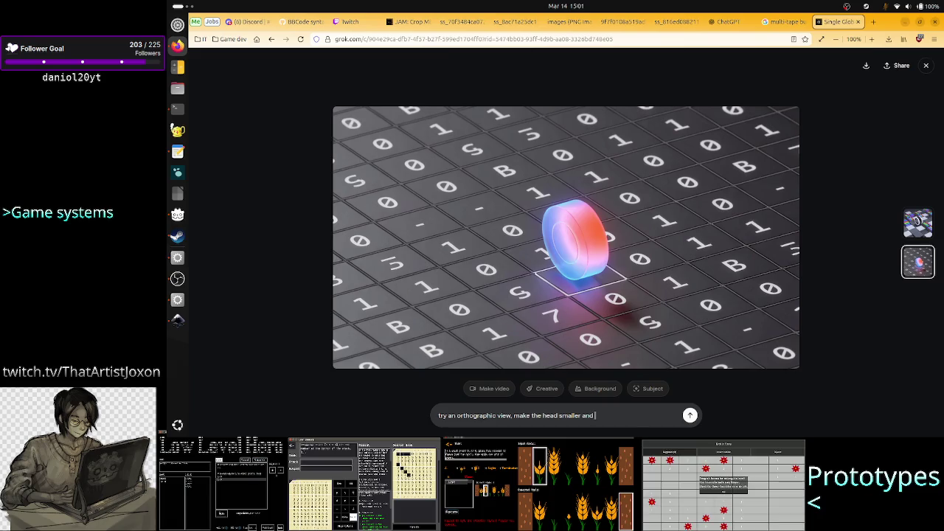
{"action": "type", "text": "a basic sh"}
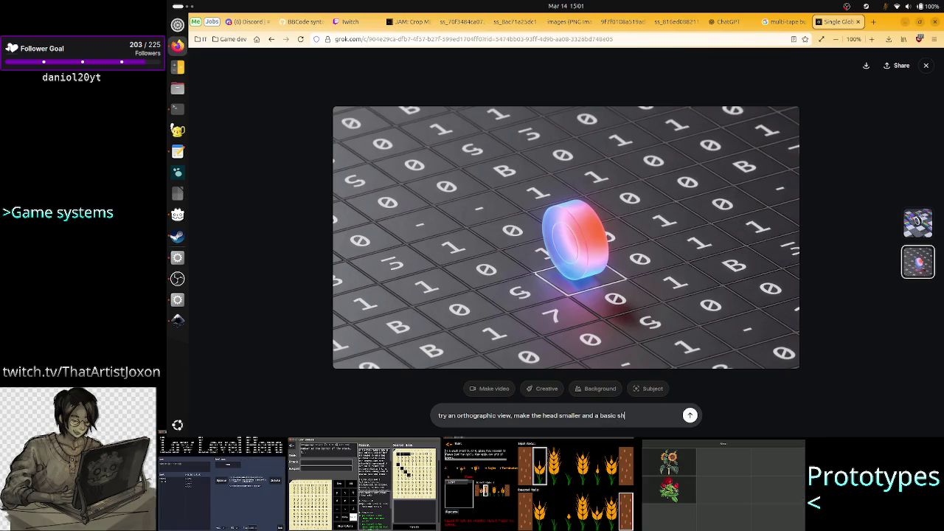
{"action": "type", "text": "ape like a "}
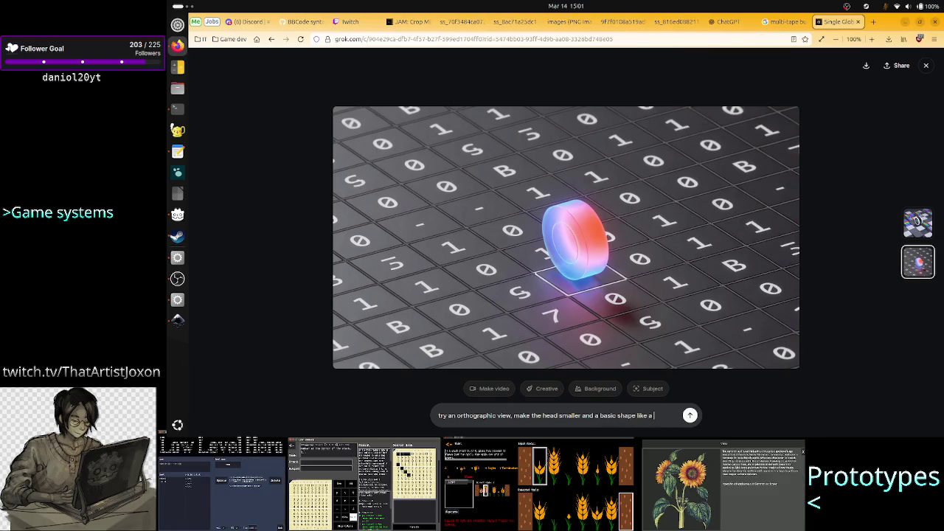
{"action": "type", "text": "laser h"}
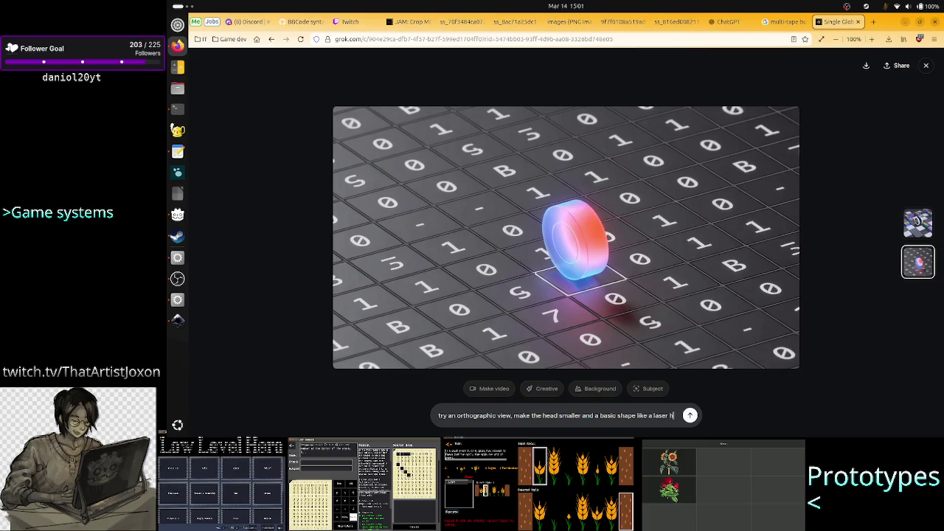
{"action": "type", "text": "ead"}
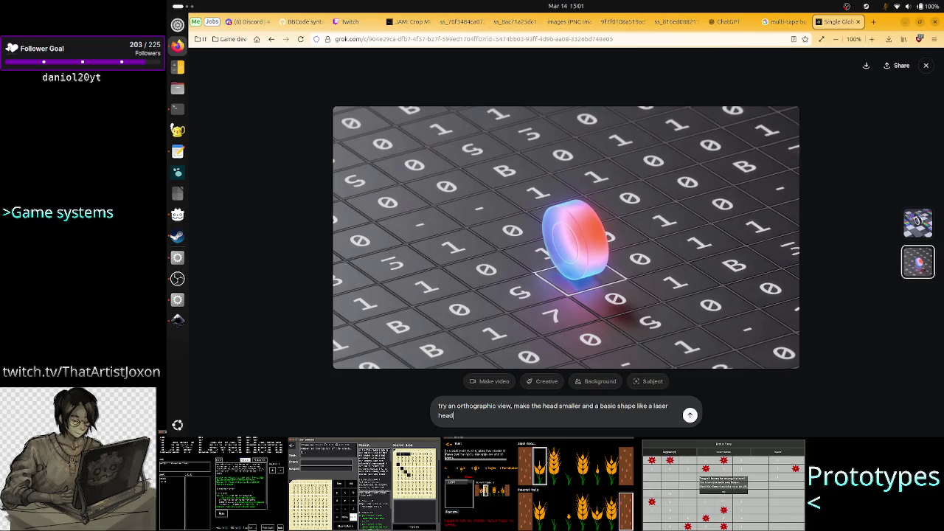
{"action": "type", "text": "."}
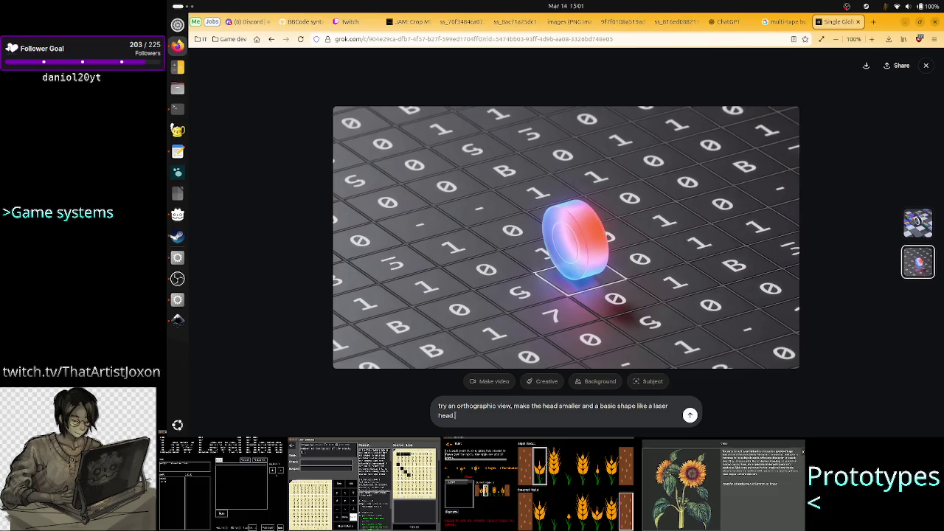
{"action": "type", "text": " The issue"}
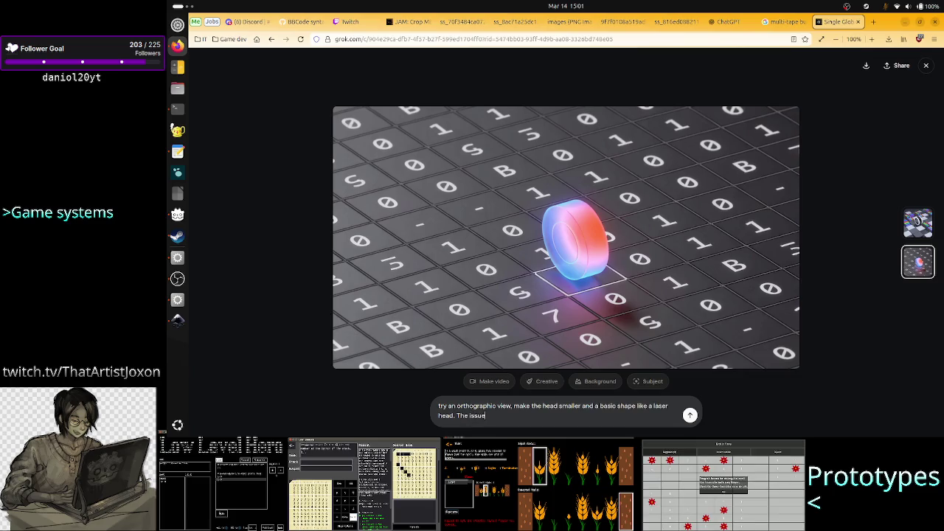
{"action": "type", "text": " is "}
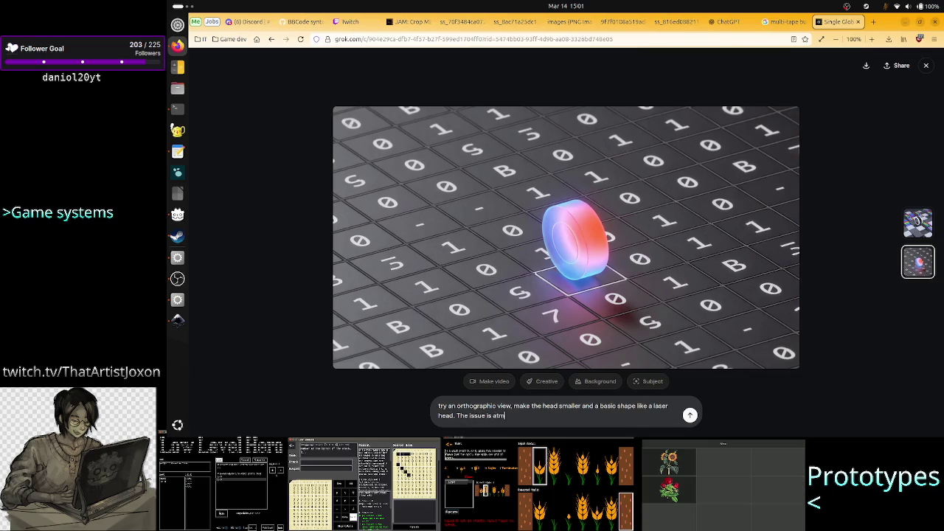
{"action": "type", "text": "the "}
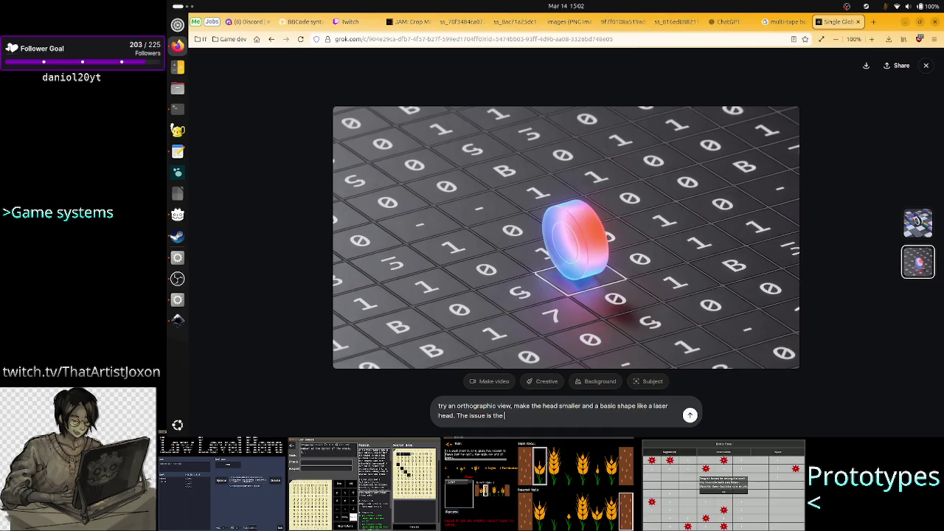
{"action": "type", "text": "cell value "}
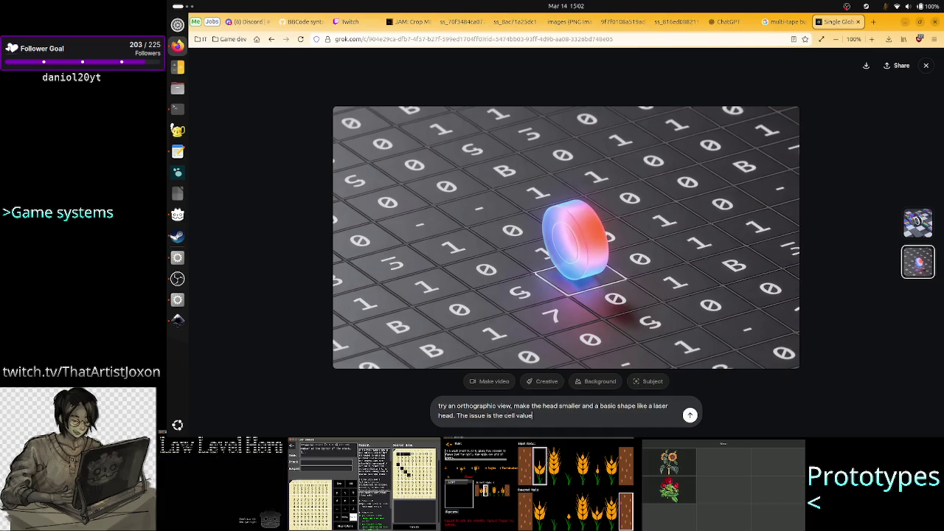
{"action": "type", "text": "under "}
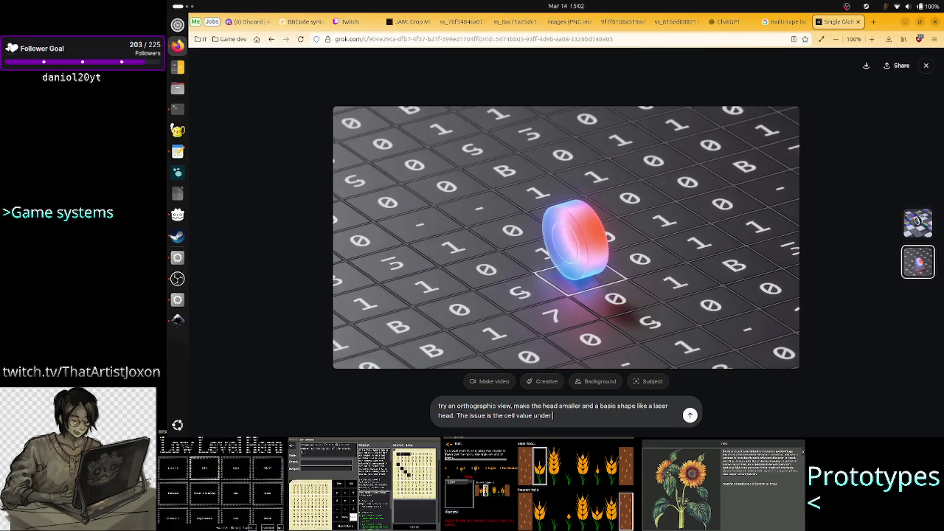
{"action": "type", "text": "the head is"}
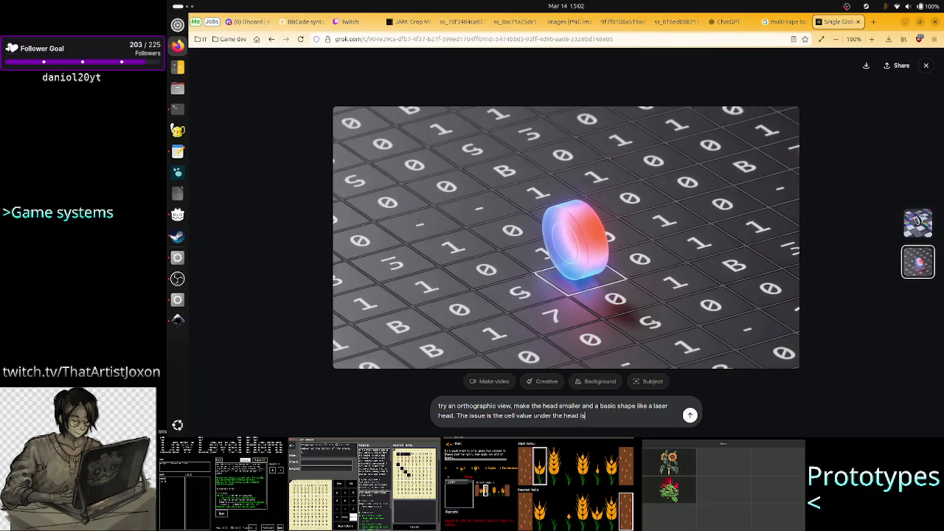
{"action": "type", "text": " not visible"}
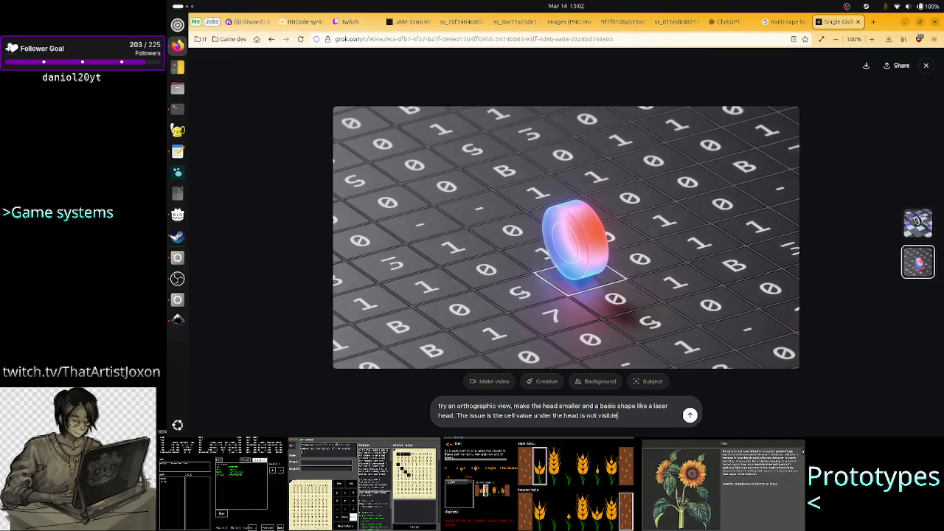
{"action": "key", "text": "Return"}
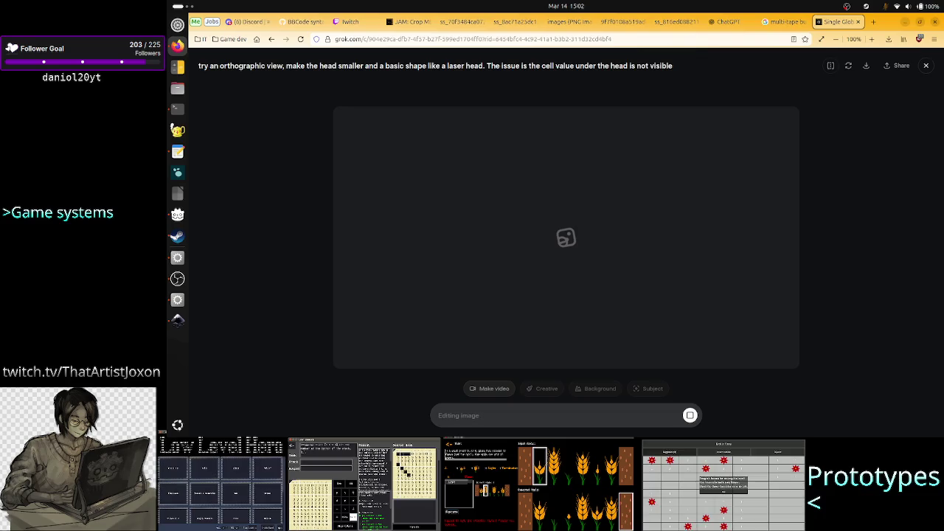
- View the revised right-hand render with the smaller disc head at full size
{"action": "key", "text": "Escape"}
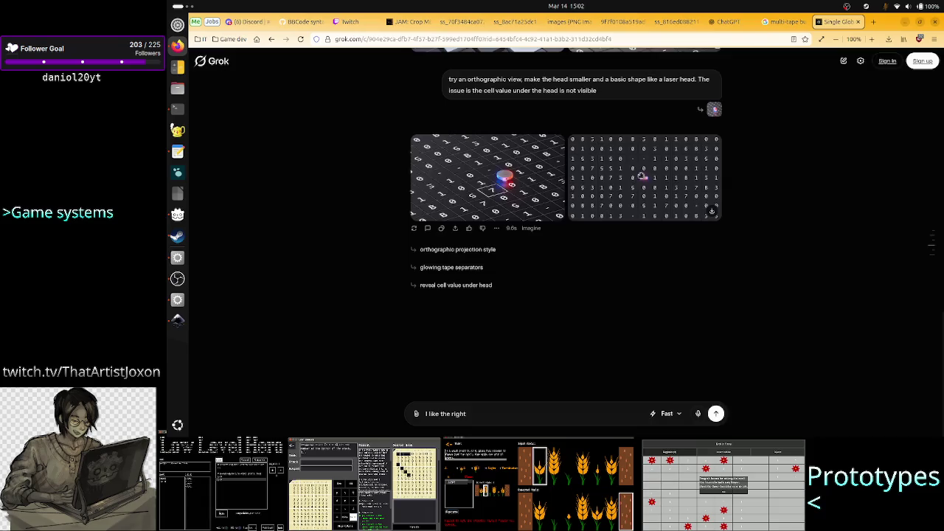
{"action": "left_click", "coordinate": [641, 175]}
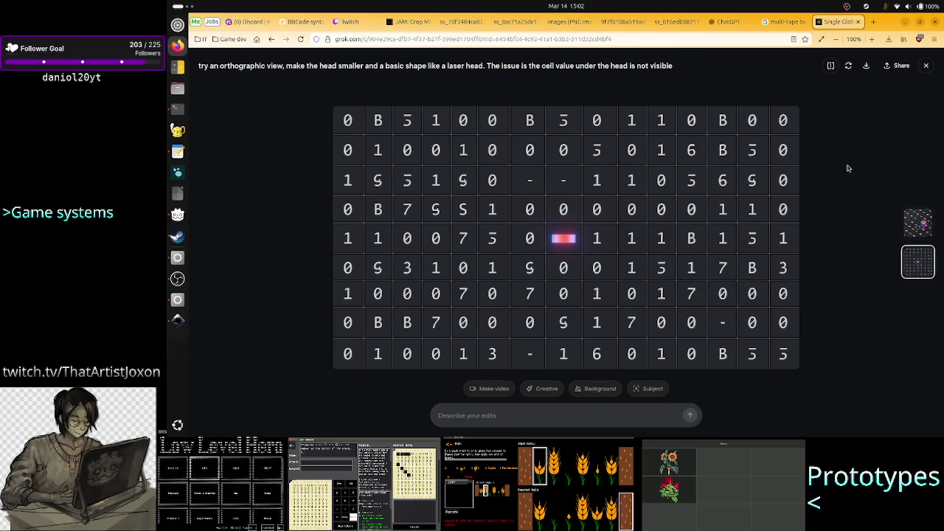
{"action": "left_click", "coordinate": [926, 65]}
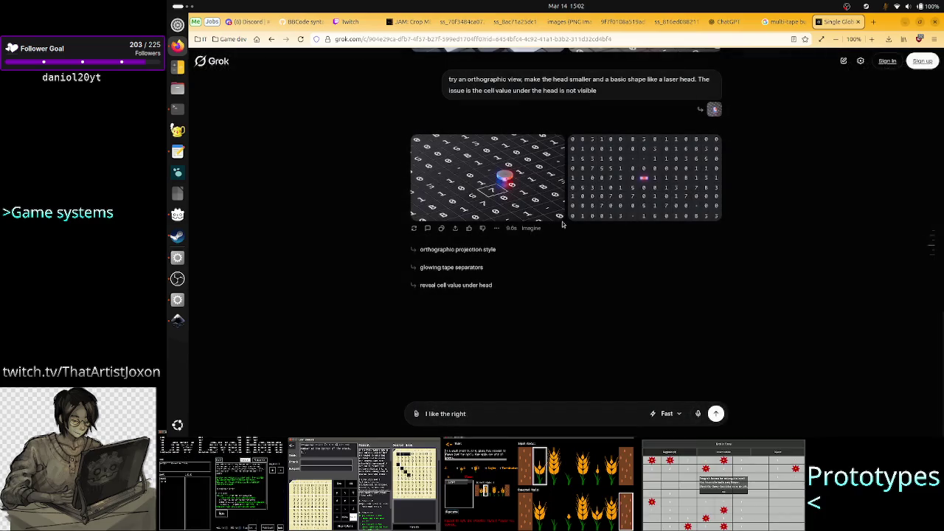
- Open the left render and draft 'forget about the idea of placing a tape head, instead do a'
{"action": "left_click", "coordinate": [523, 193]}
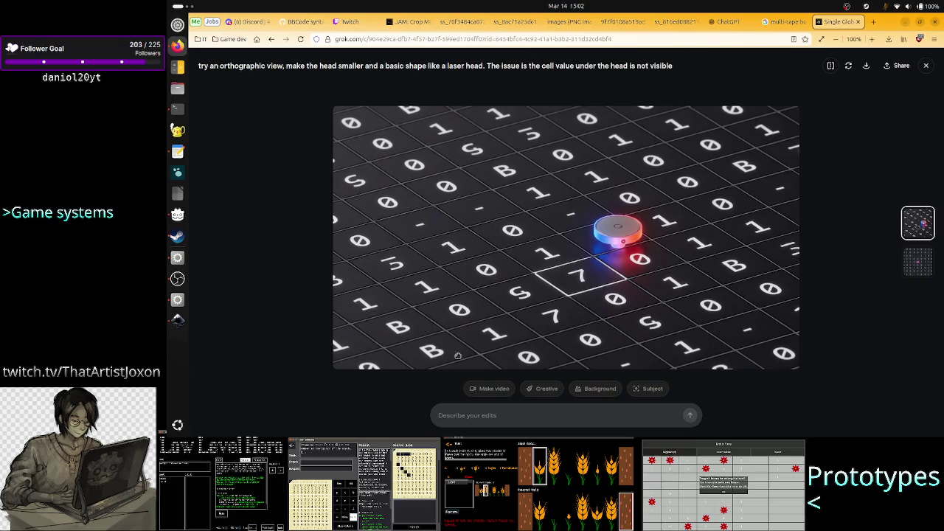
{"action": "type", "text": "forg"}
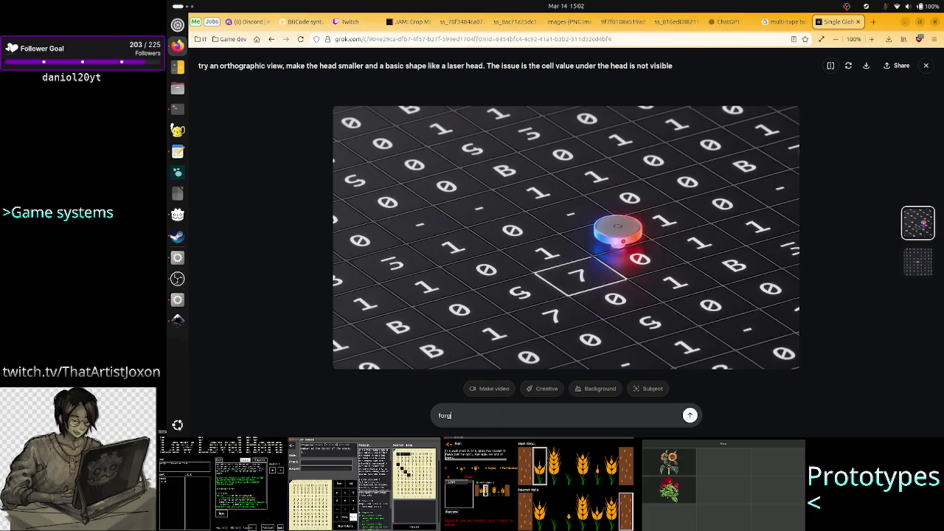
{"action": "type", "text": "et about "}
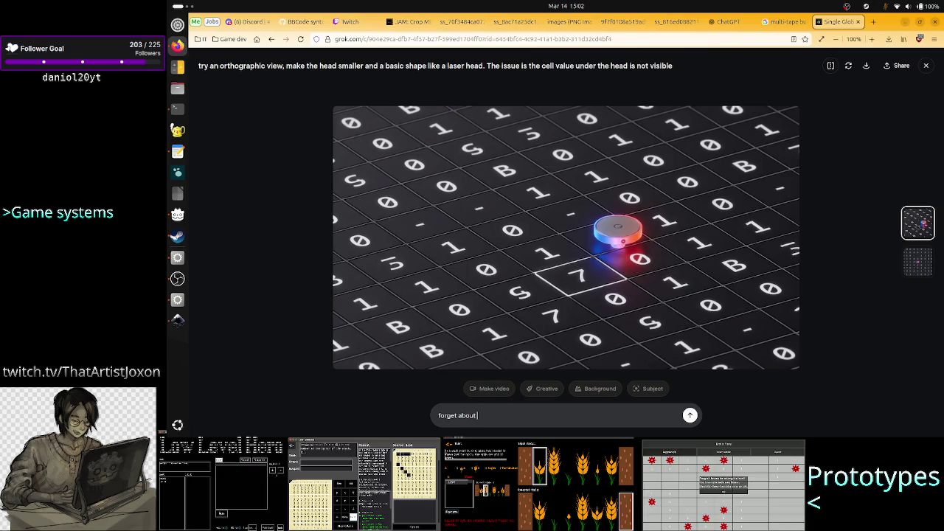
{"action": "type", "text": "the "}
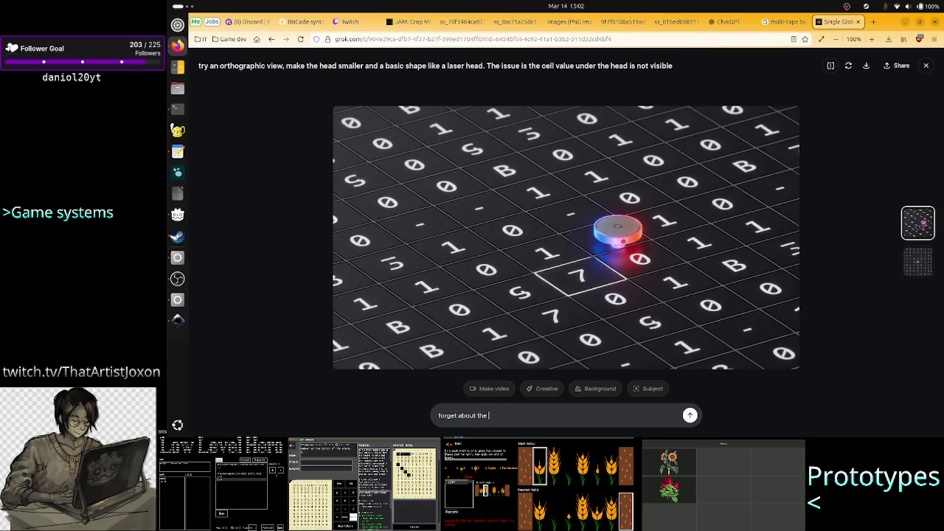
{"action": "type", "text": "idea of pla"}
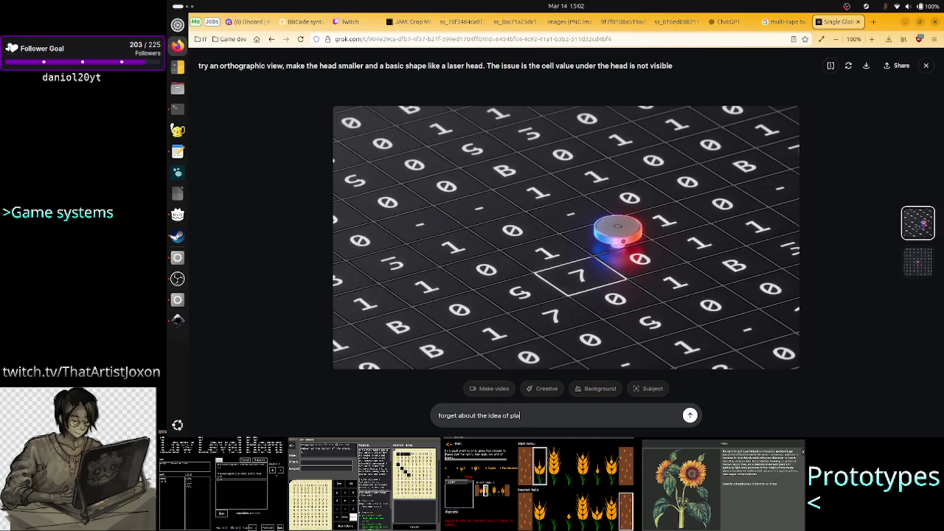
{"action": "type", "text": "cing a tape h"}
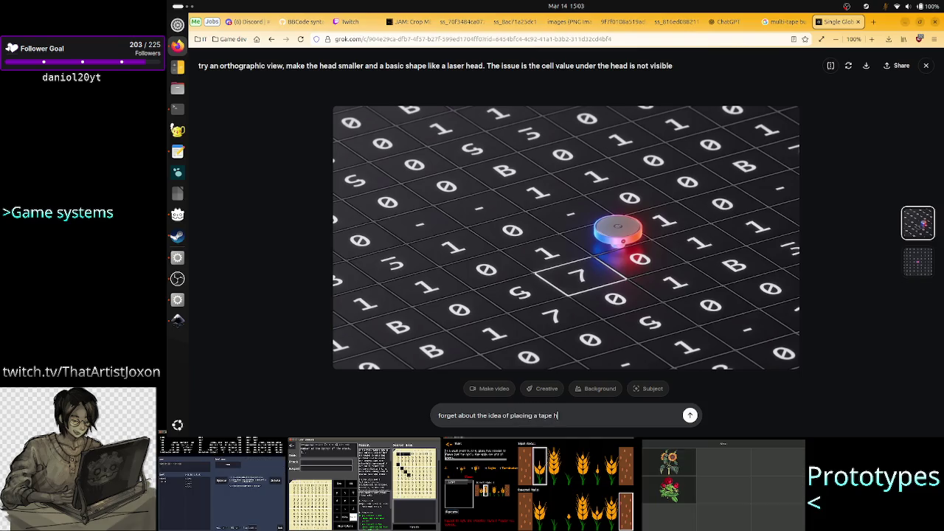
{"action": "type", "text": "ead, instead "}
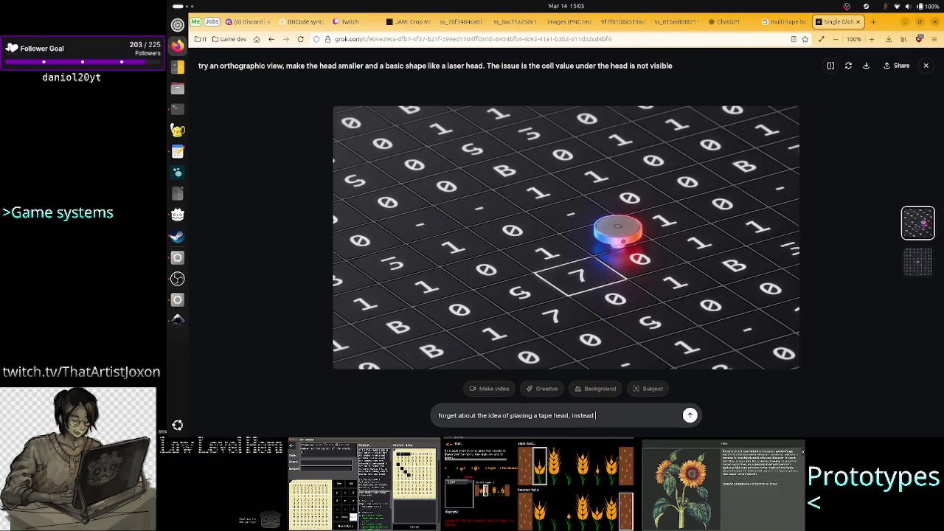
{"action": "type", "text": "do a"}
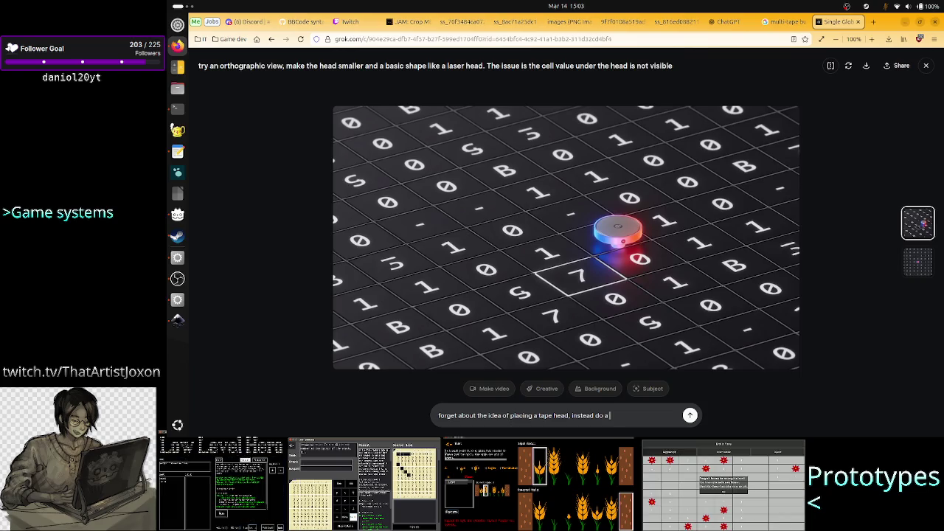
{"action": "left_click", "coordinate": [177, 320]}
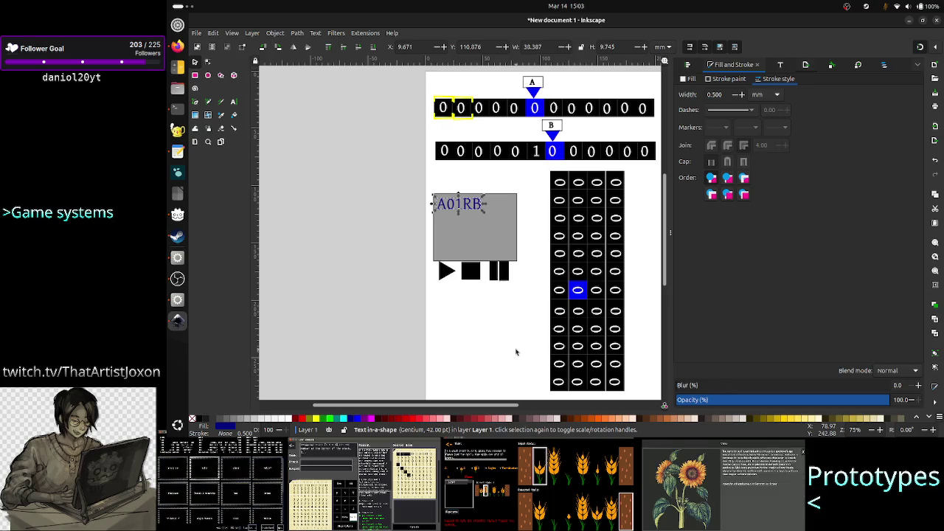
{"action": "left_click", "coordinate": [177, 46]}
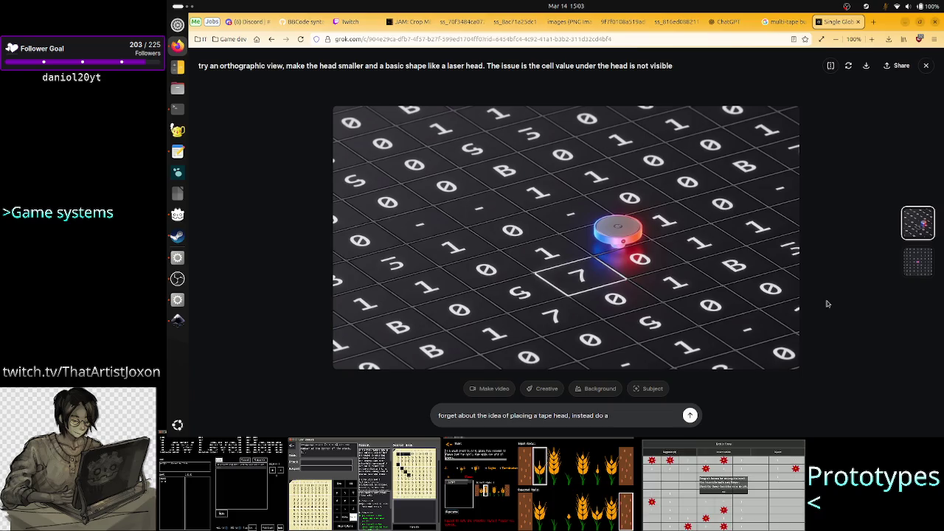
{"action": "left_click", "coordinate": [684, 23]}
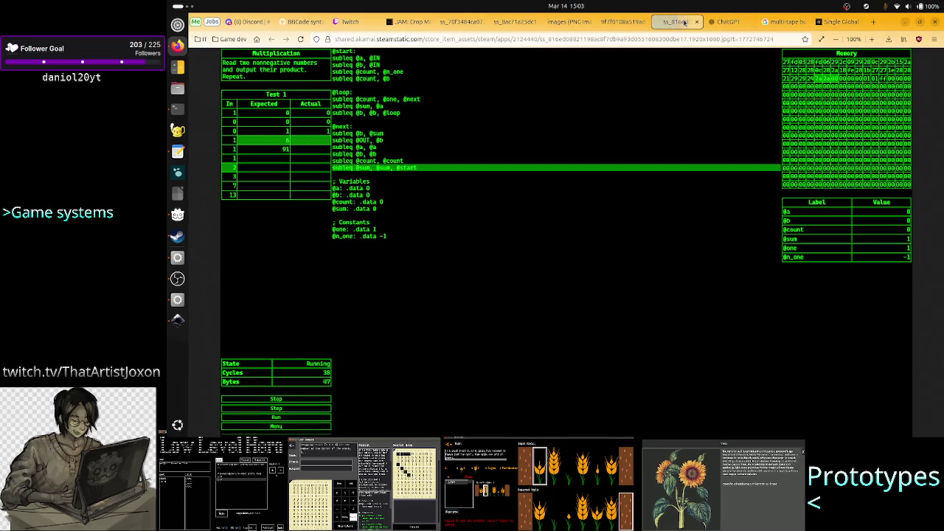
{"action": "left_click", "coordinate": [629, 22]}
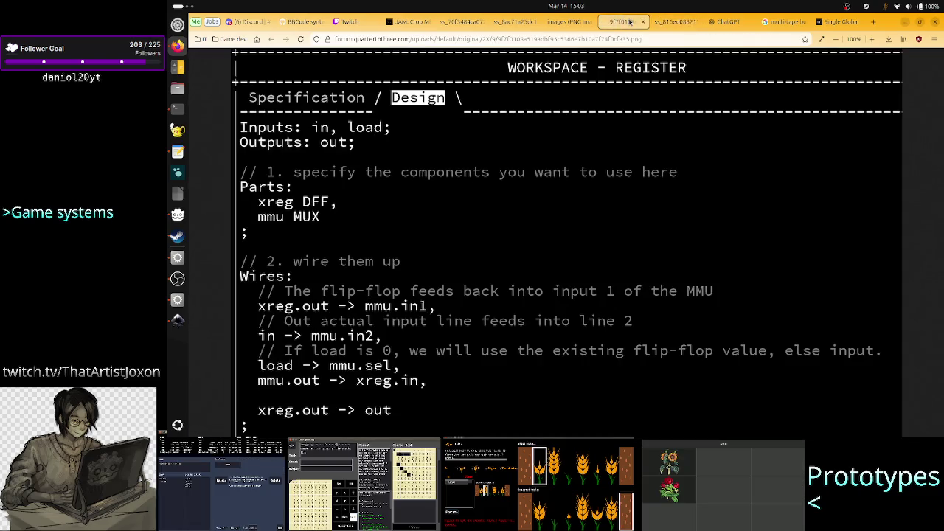
{"action": "left_click", "coordinate": [564, 22]}
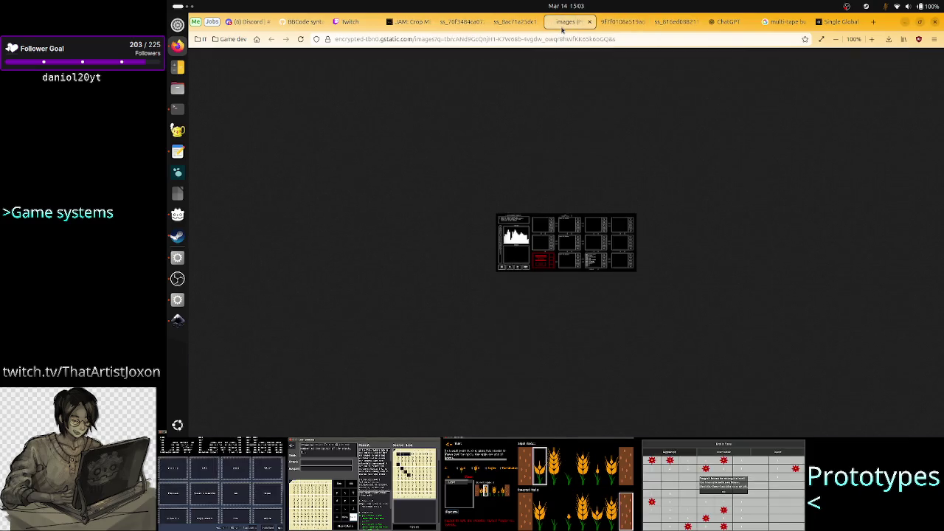
{"action": "left_click", "coordinate": [514, 20]}
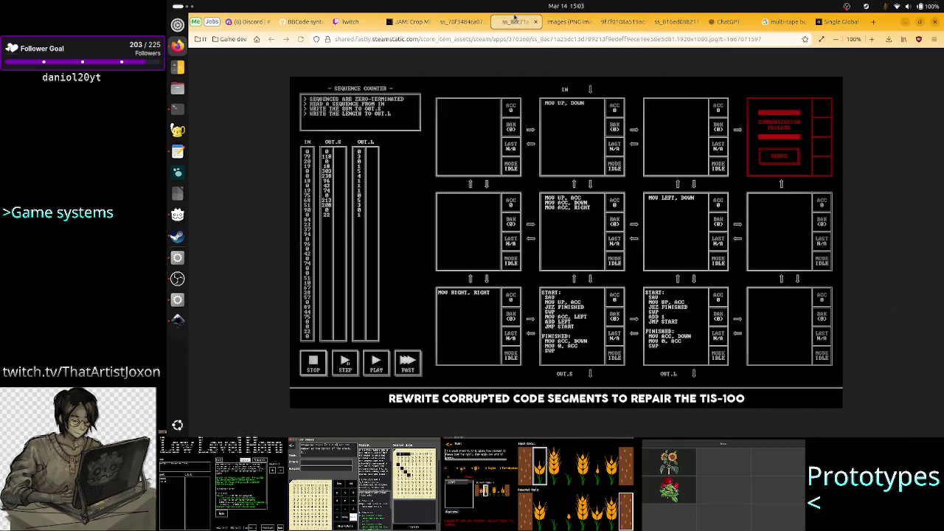
{"action": "left_click", "coordinate": [470, 20]}
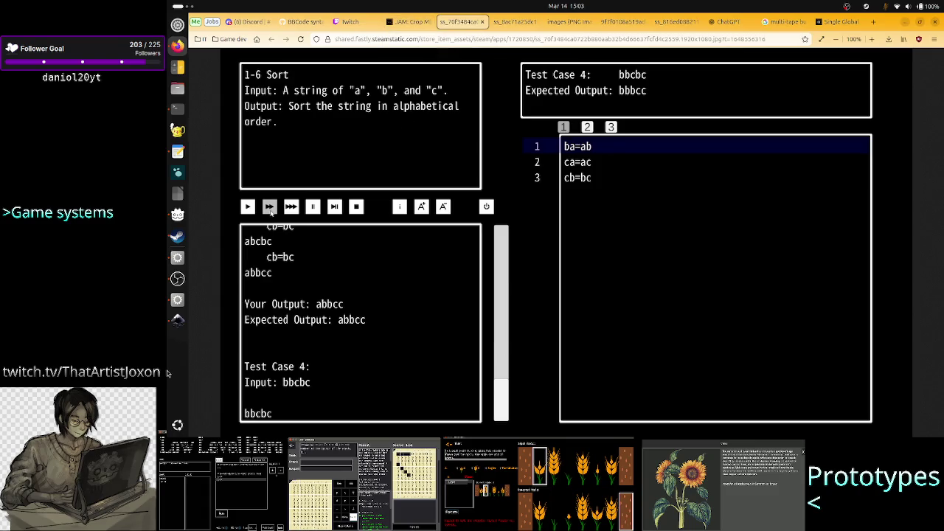
{"action": "left_click", "coordinate": [783, 24]}
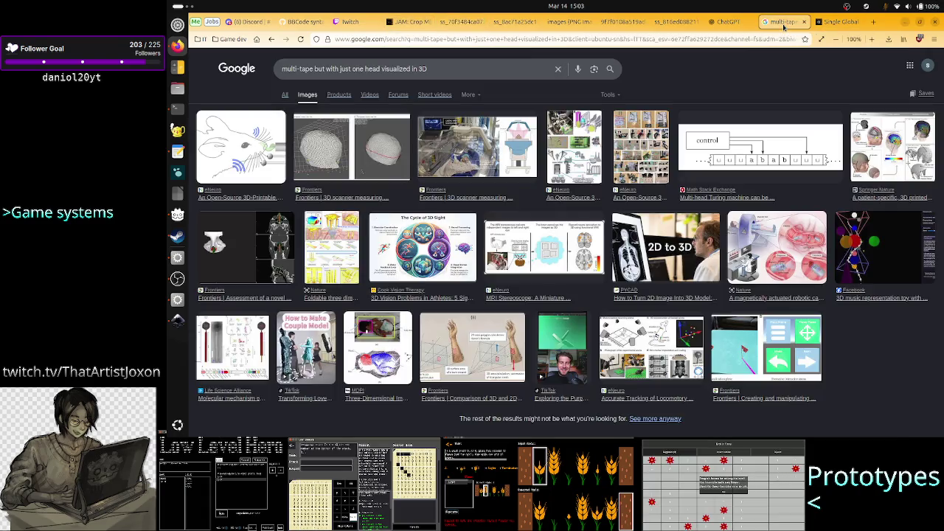
{"action": "left_click", "coordinate": [803, 24]}
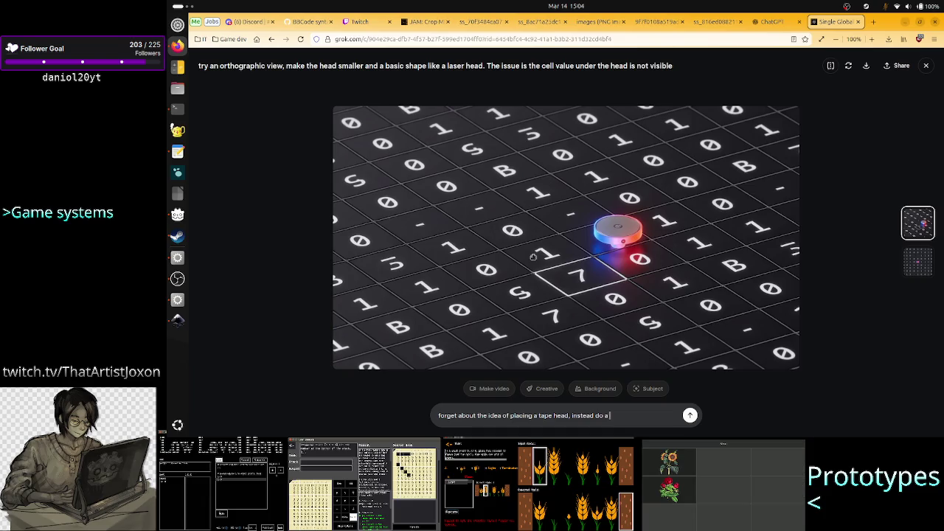
{"action": "left_click", "coordinate": [665, 30]}
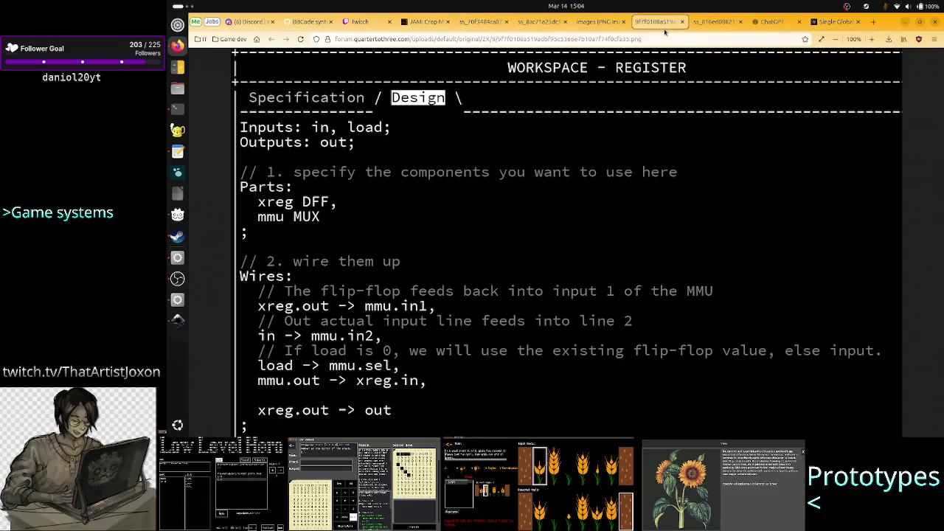
{"action": "left_click", "coordinate": [715, 28]}
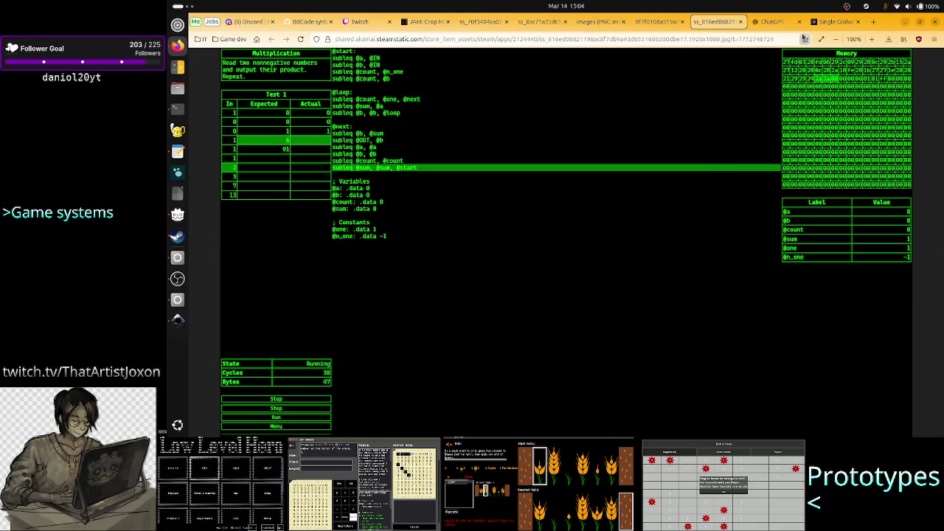
{"action": "left_click", "coordinate": [835, 23]}
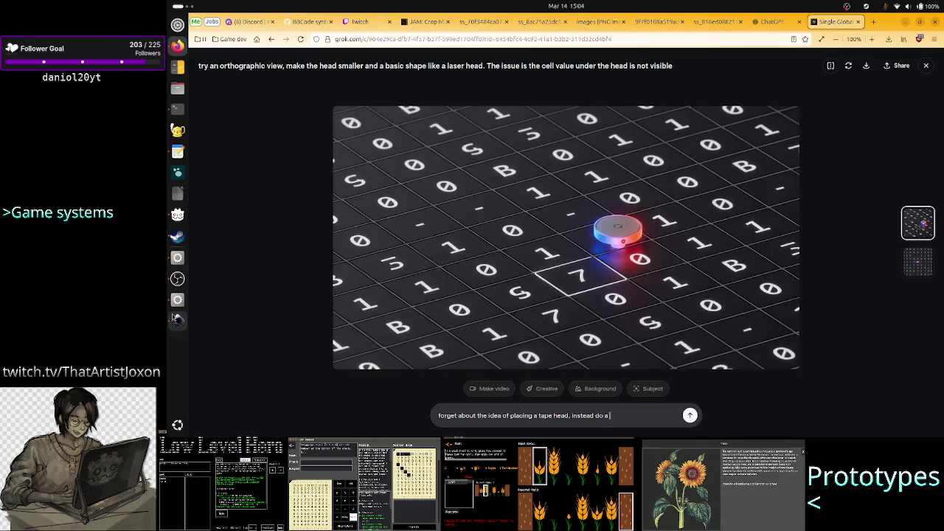
{"action": "left_click", "coordinate": [177, 320]}
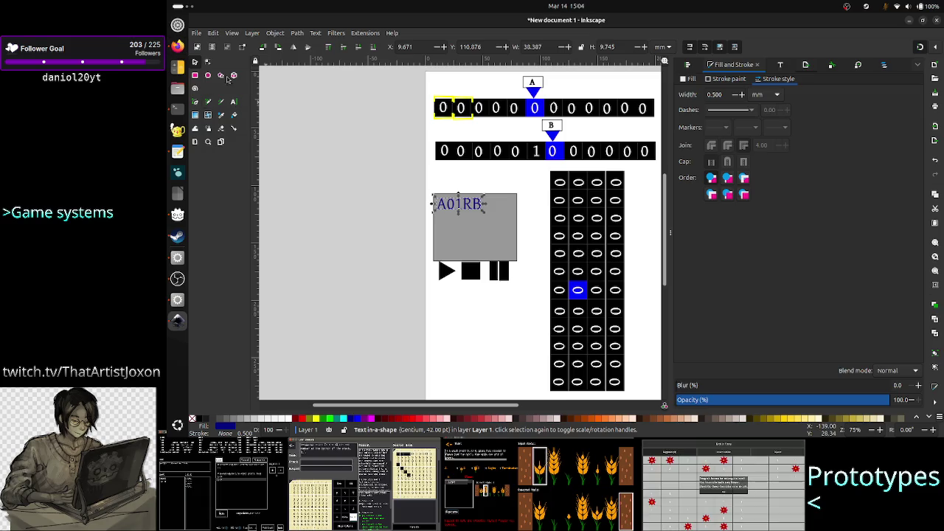
- Shift the rightmost number-grid column slightly to the right
{"action": "left_click", "coordinate": [504, 219]}
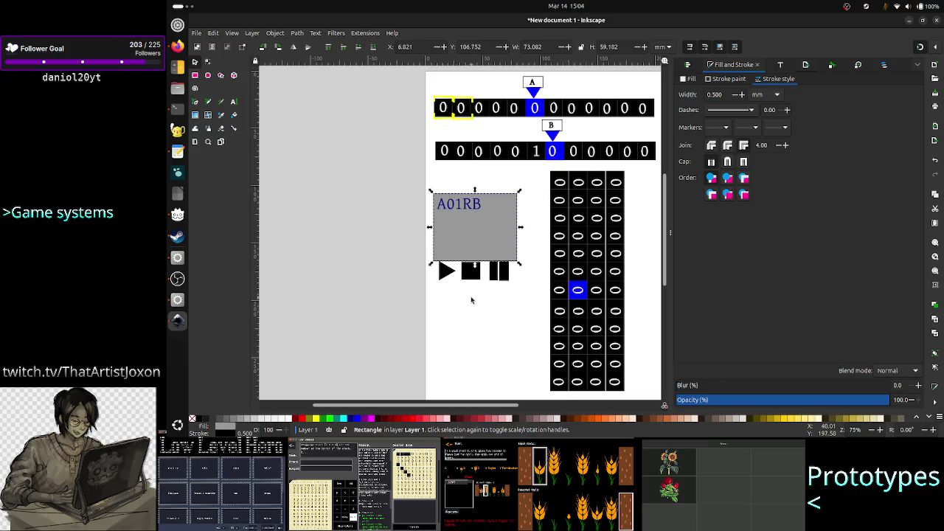
{"action": "left_click", "coordinate": [472, 299]}
{"action": "left_click", "coordinate": [478, 273]}
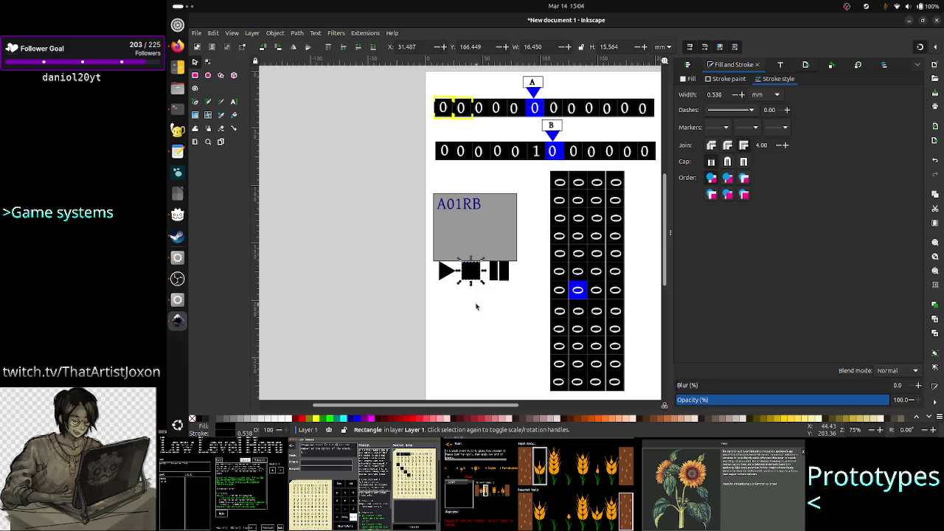
{"action": "left_click", "coordinate": [596, 225]}
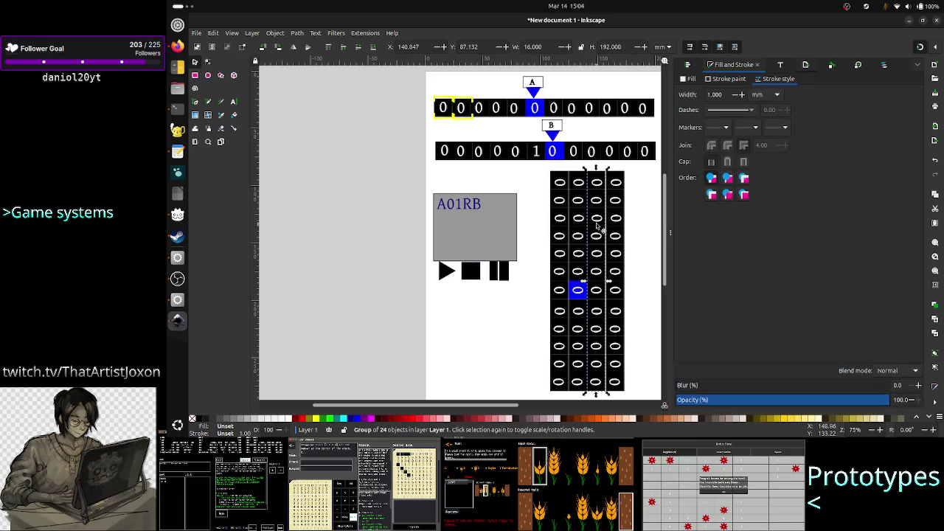
{"action": "left_click", "coordinate": [616, 233]}
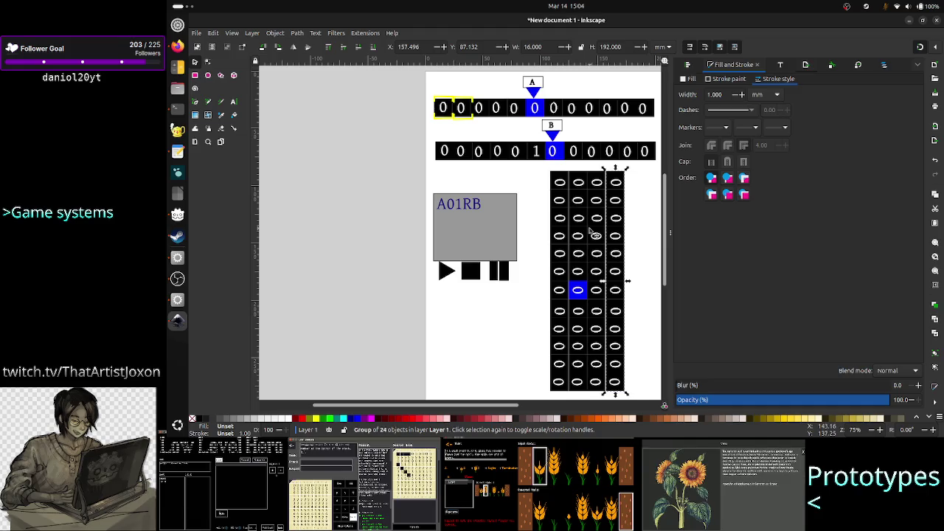
{"action": "left_click", "coordinate": [590, 230]}
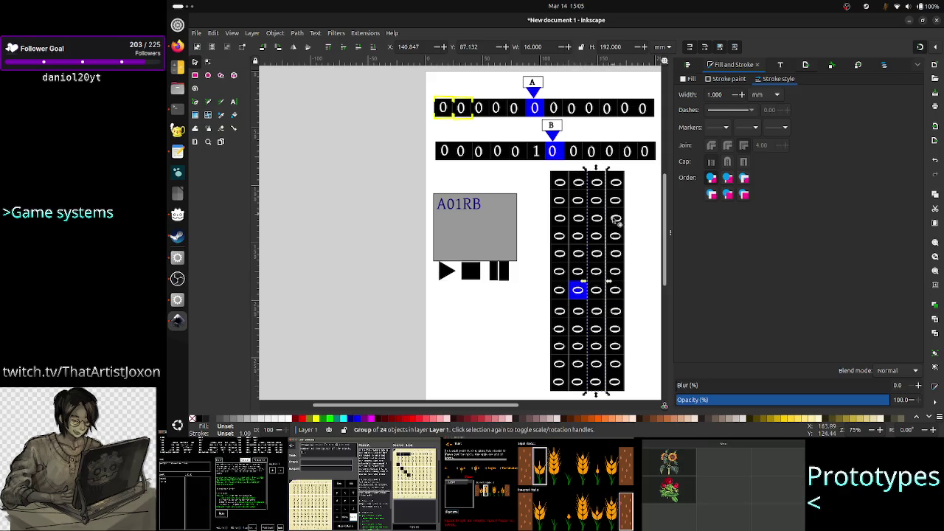
{"action": "left_click_drag", "start_coordinate": [613, 245], "coordinate": [611, 243]}
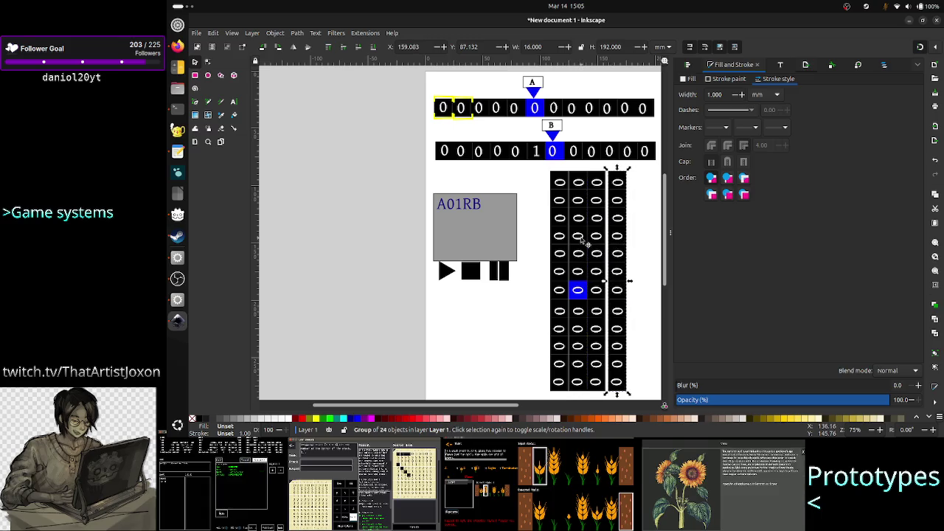
- Nudge the first grid column slightly left so the four columns sit evenly apart
{"action": "left_click", "coordinate": [594, 248]}
{"action": "left_click", "coordinate": [595, 248]}
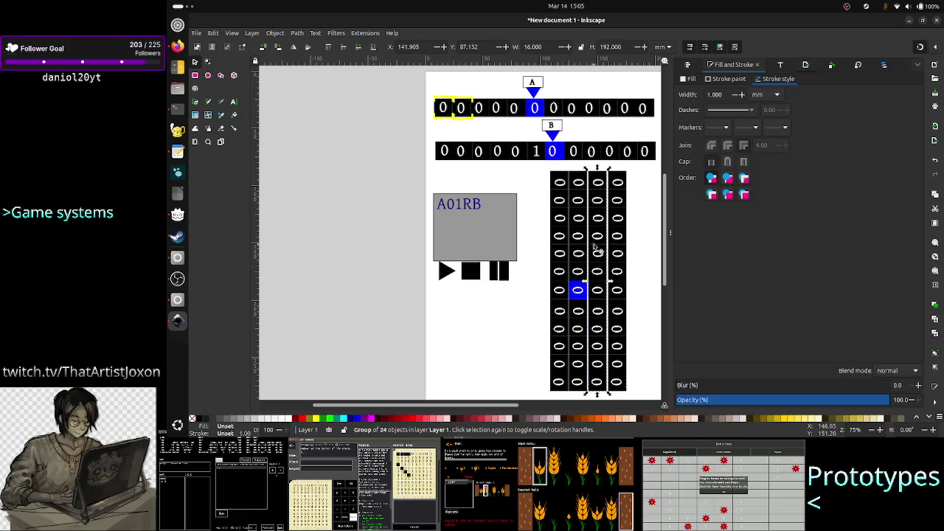
{"action": "left_click", "coordinate": [560, 252]}
{"action": "key", "text": "Left"}
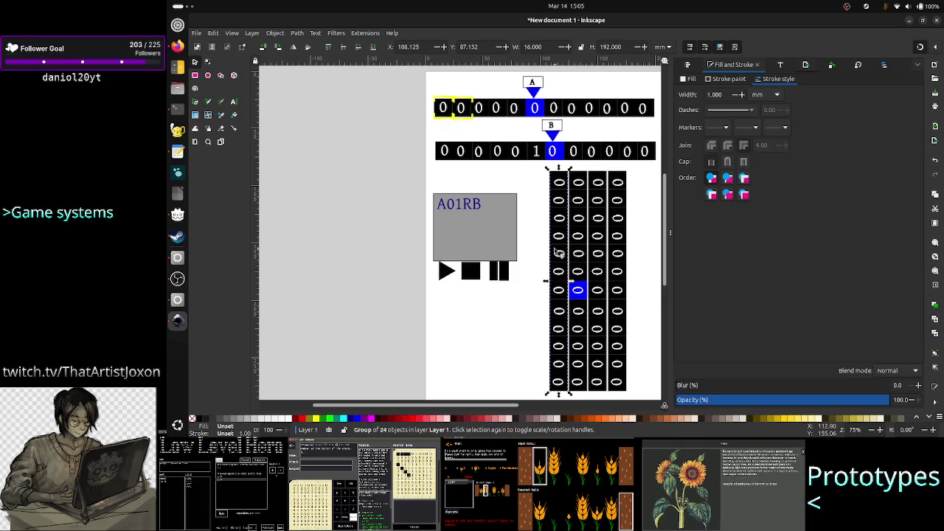
{"action": "left_click", "coordinate": [658, 255]}
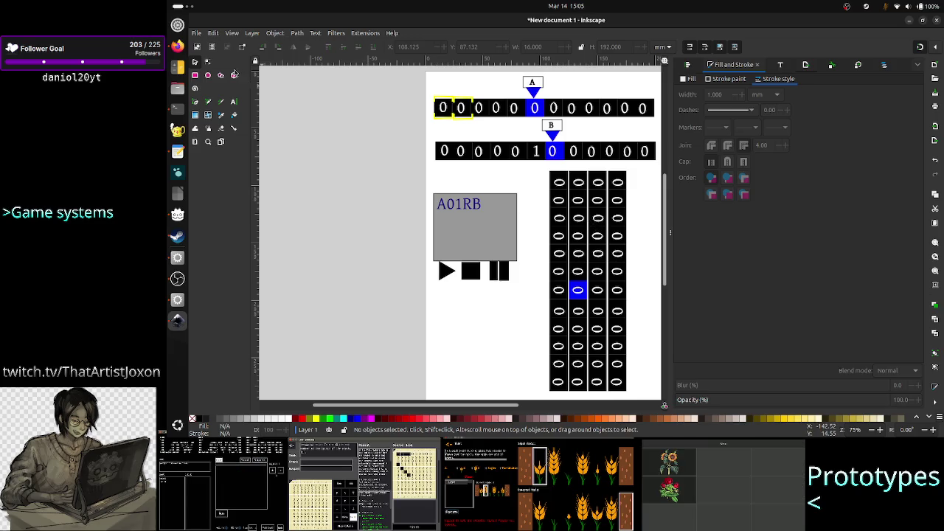
{"action": "left_click", "coordinate": [177, 46]}
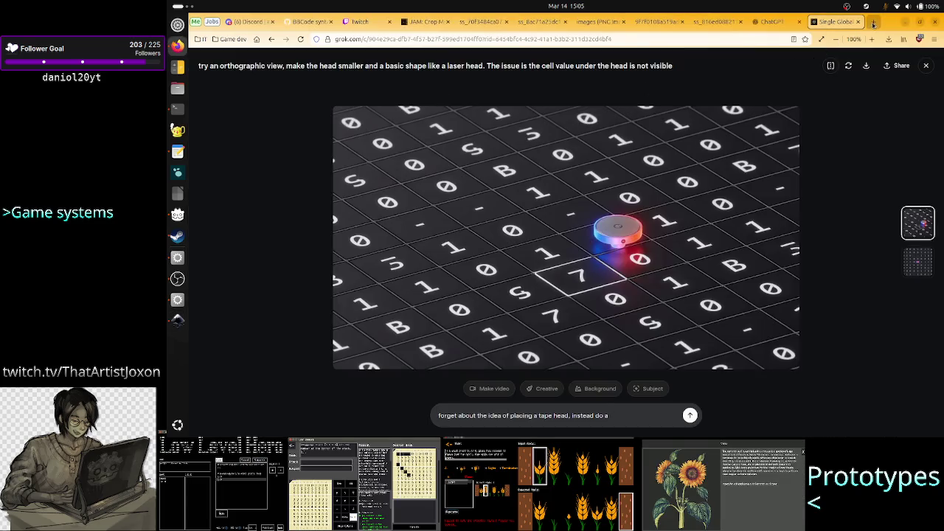
- Search Google Images for '2d lattice' in a new tab
{"action": "left_click", "coordinate": [875, 23]}
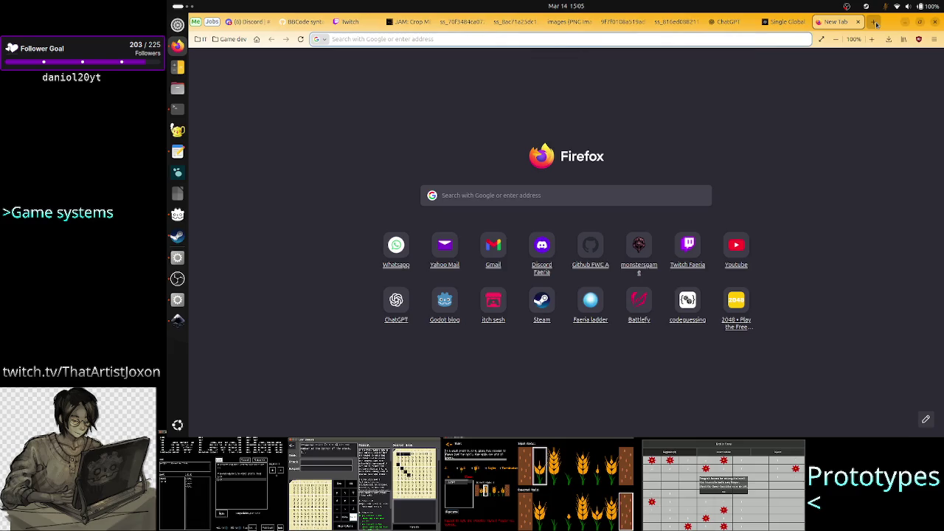
{"action": "type", "text": "lattic"}
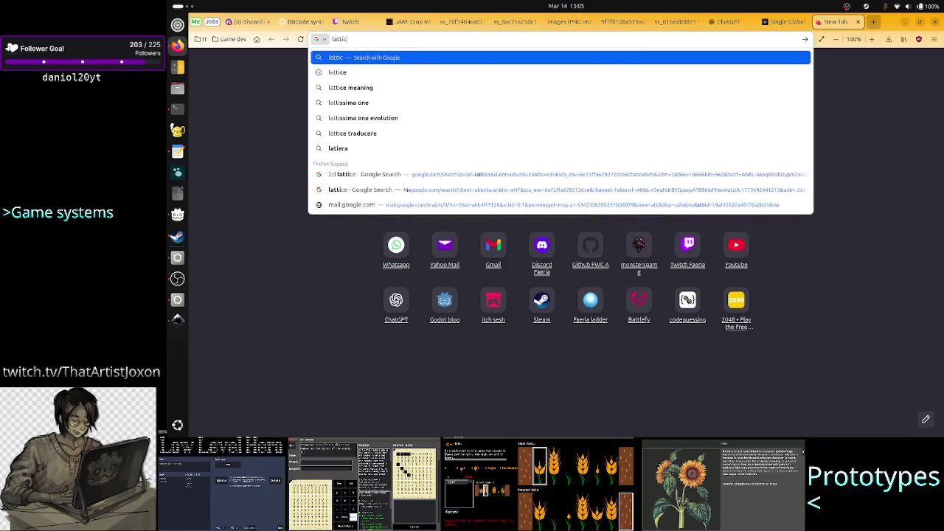
{"action": "type", "text": "e"}
{"action": "key", "text": "Return"}
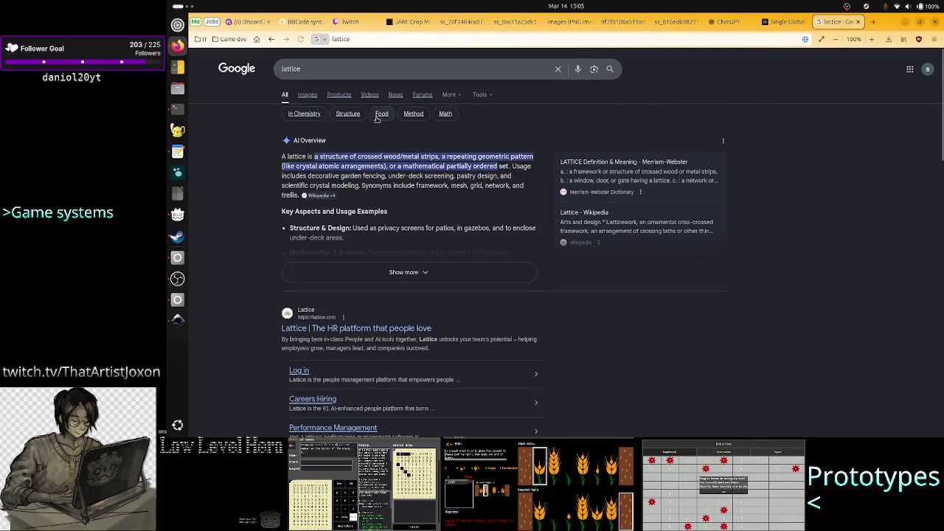
{"action": "left_click", "coordinate": [308, 94]}
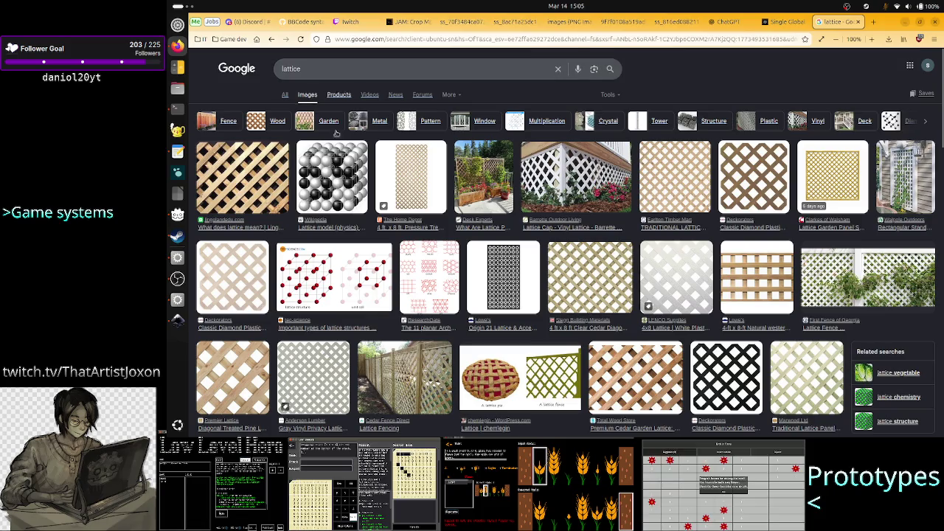
{"action": "left_click", "coordinate": [375, 65]}
{"action": "type", "text": "2d"}
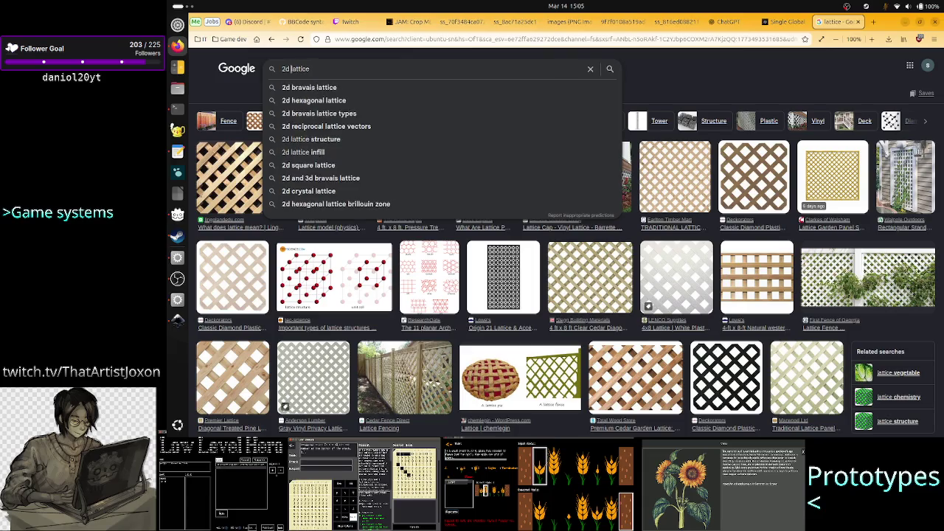
{"action": "key", "text": "Return"}
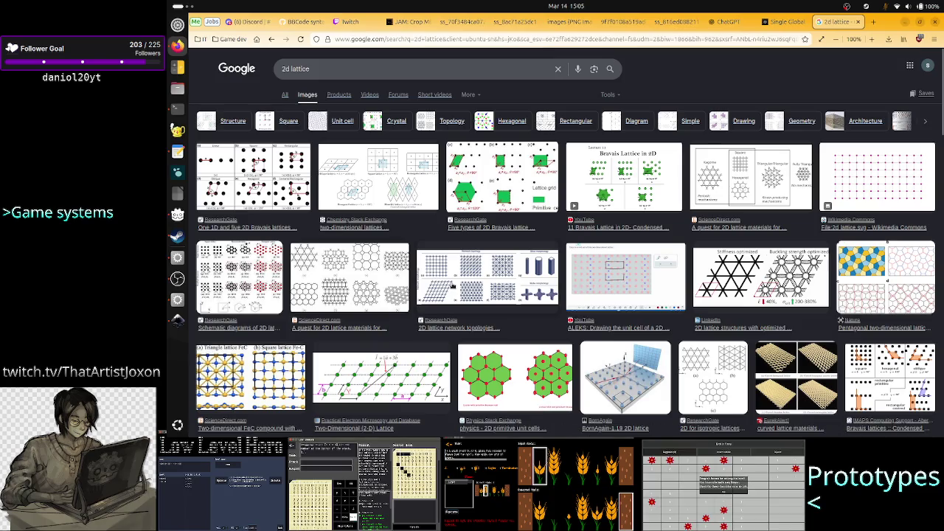
- Preview the FeC, ResearchGate, blue-dot and black-dot square lattice images
{"action": "left_click", "coordinate": [274, 385]}
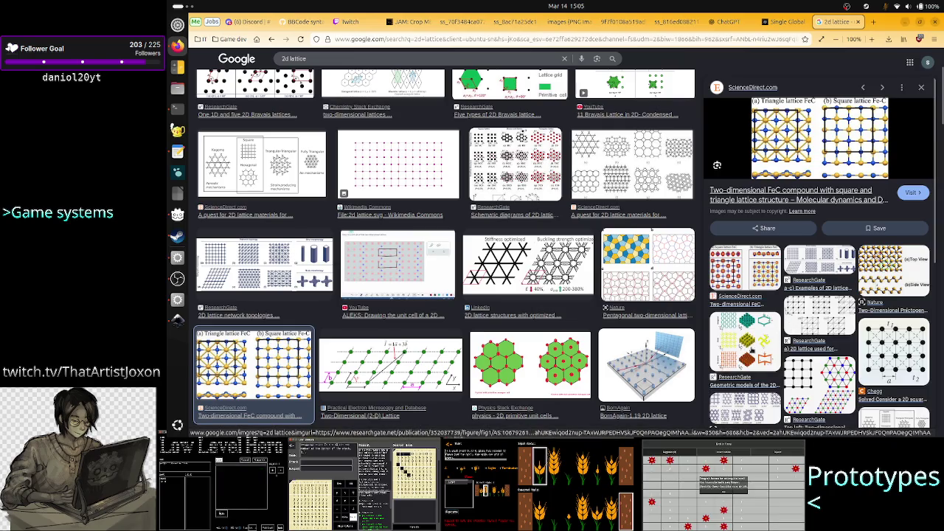
{"action": "left_click", "coordinate": [821, 322]}
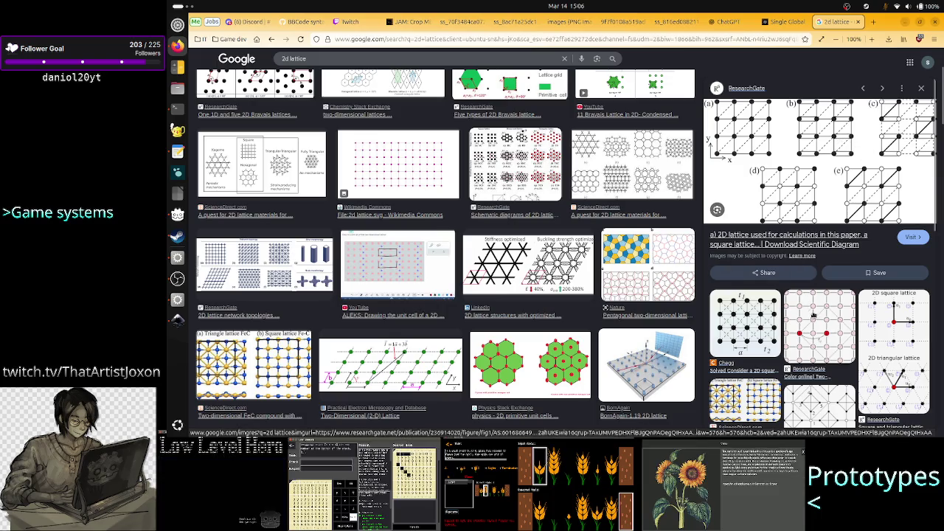
{"action": "scroll", "coordinate": [814, 386], "scroll_direction": "down", "scroll_amount": 1}
{"action": "scroll", "coordinate": [814, 386], "scroll_direction": "down", "scroll_amount": 1}
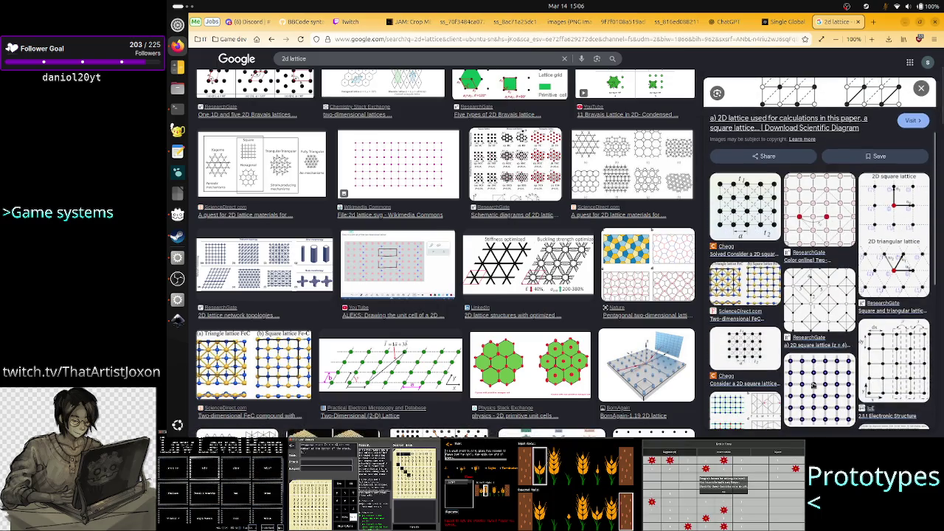
{"action": "left_click", "coordinate": [828, 384]}
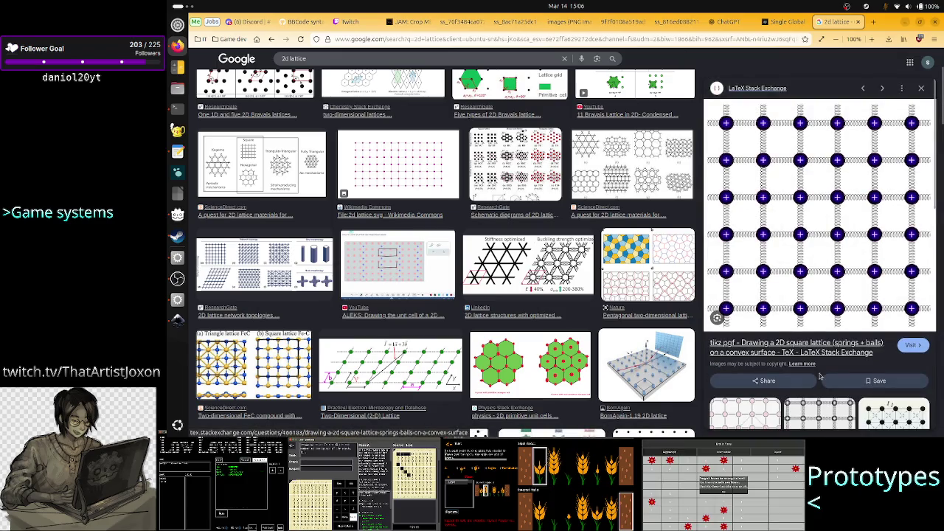
{"action": "scroll", "coordinate": [833, 291], "scroll_direction": "down", "scroll_amount": 1}
{"action": "scroll", "coordinate": [814, 367], "scroll_direction": "down", "scroll_amount": 4}
{"action": "scroll", "coordinate": [815, 367], "scroll_direction": "up", "scroll_amount": 5}
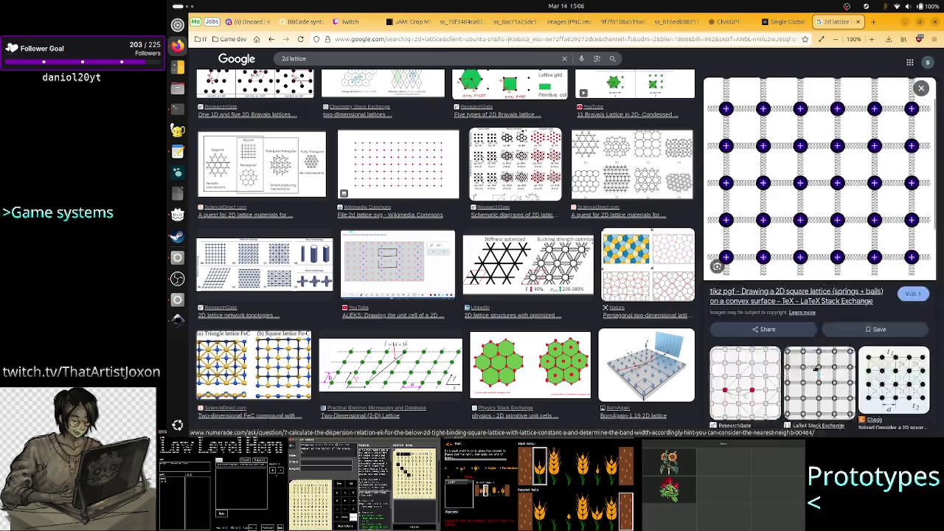
{"action": "scroll", "coordinate": [814, 367], "scroll_direction": "down", "scroll_amount": 5}
{"action": "left_click", "coordinate": [818, 402]}
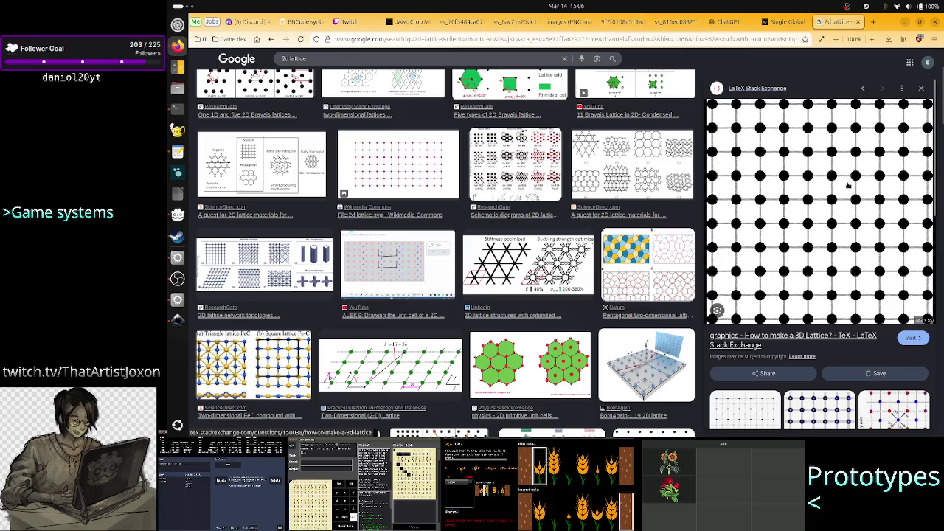
{"action": "key", "text": "alt+Tab"}
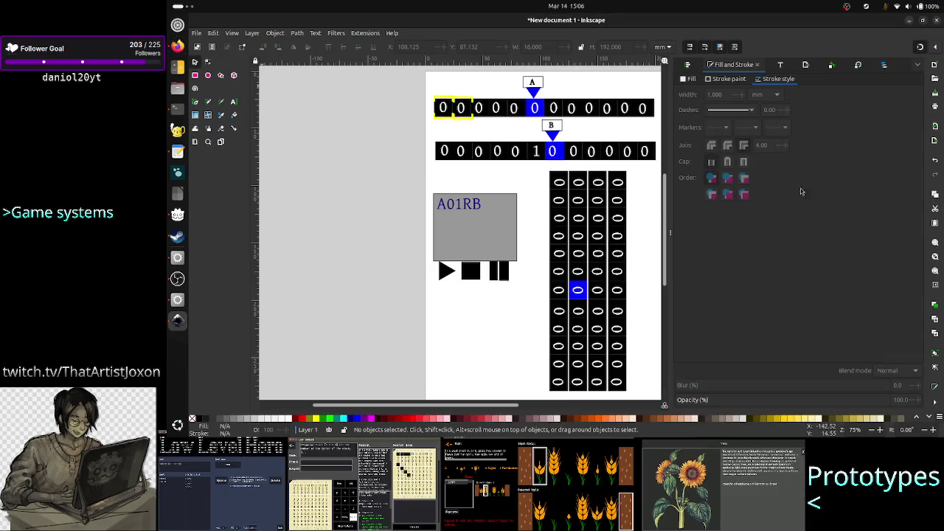
- Drag the leftmost number-grid column over to the third column's position
{"action": "left_click", "coordinate": [561, 222]}
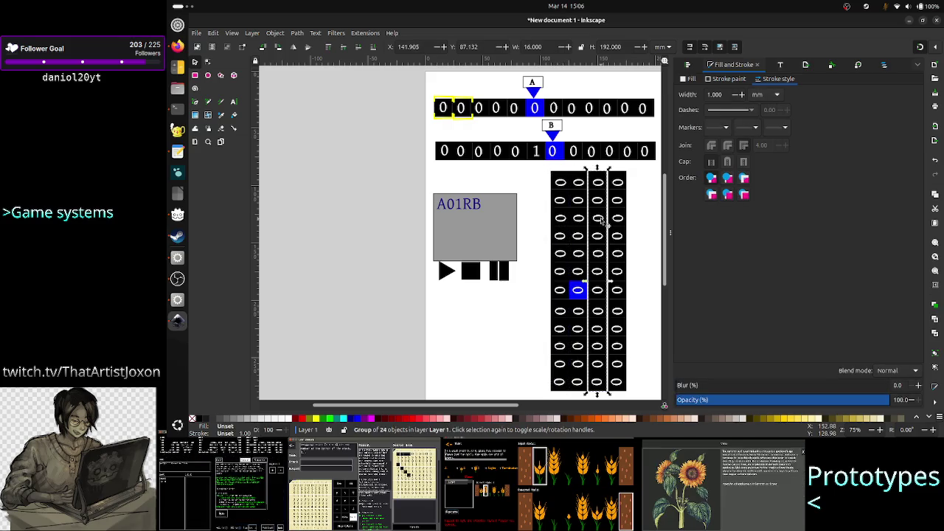
{"action": "mouse_move", "coordinate": [560, 225]}
{"action": "left_mouse_down"}
{"action": "mouse_move", "coordinate": [601, 220]}
{"action": "mouse_move", "coordinate": [625, 230]}
{"action": "left_mouse_up"}
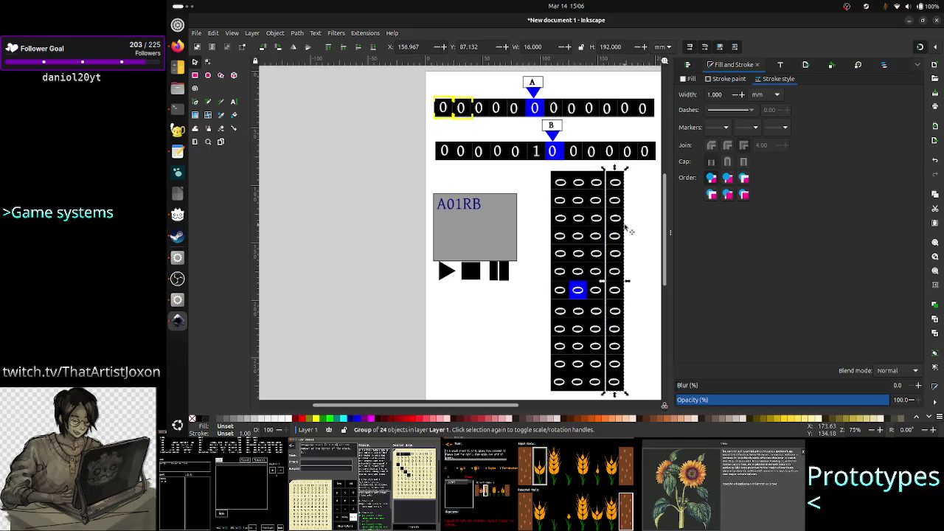
{"action": "key", "text": "alt+Tab"}
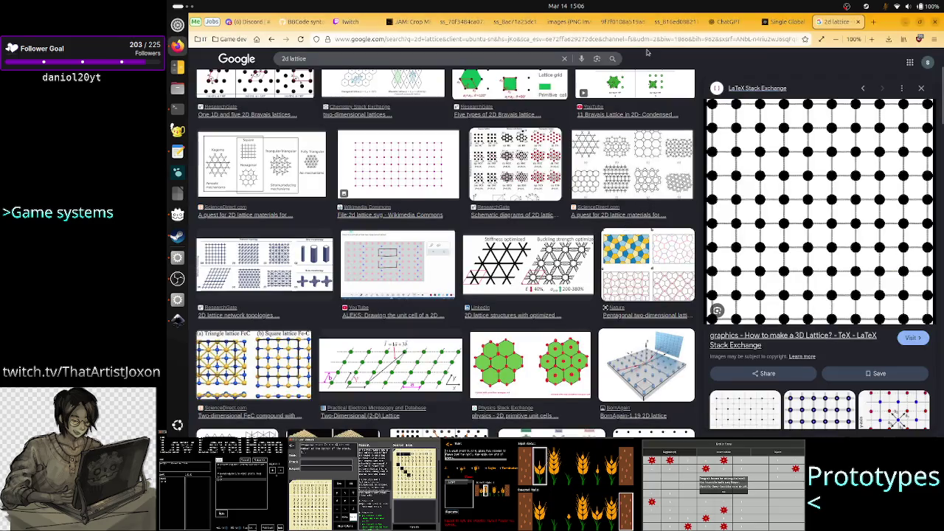
{"action": "left_click", "coordinate": [673, 22]}
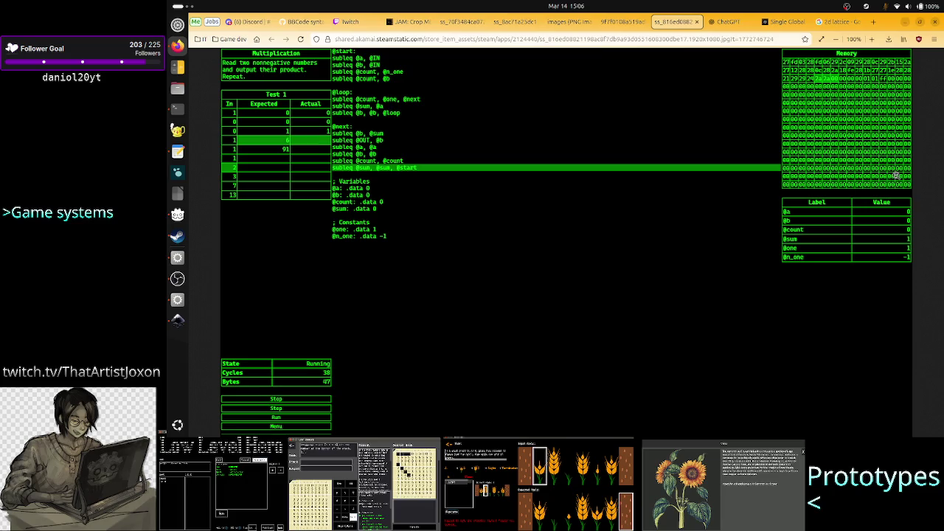
{"action": "left_click", "coordinate": [837, 21]}
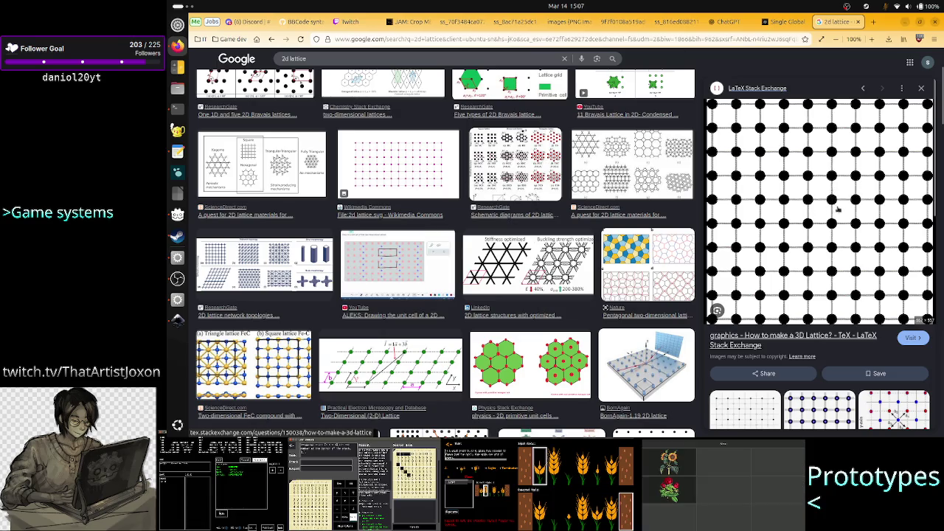
{"action": "key", "text": "alt+Tab"}
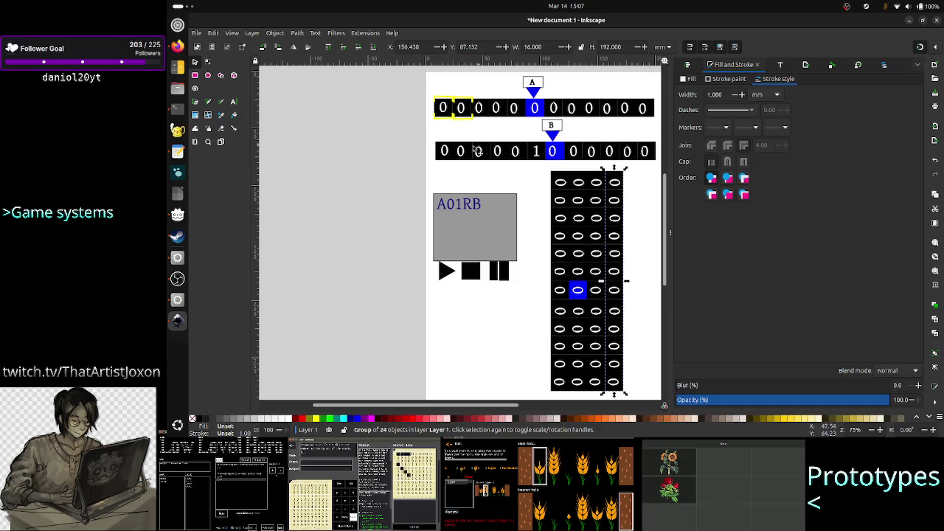
{"action": "left_click", "coordinate": [445, 150]}
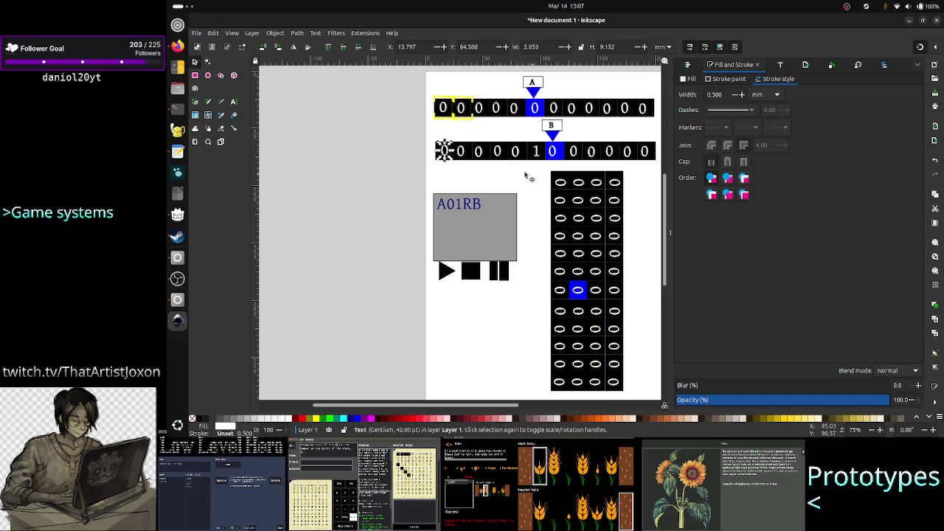
{"action": "left_click", "coordinate": [500, 182]}
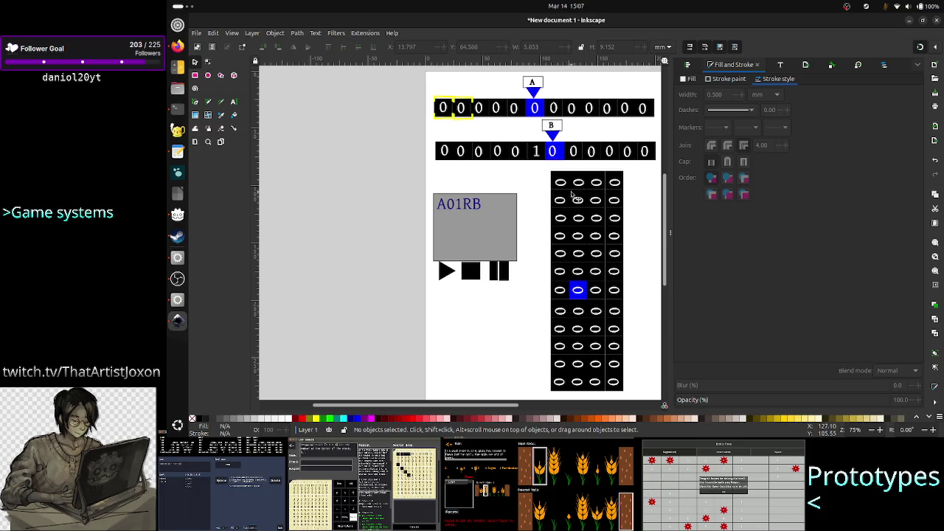
{"action": "key", "text": "alt+Tab"}
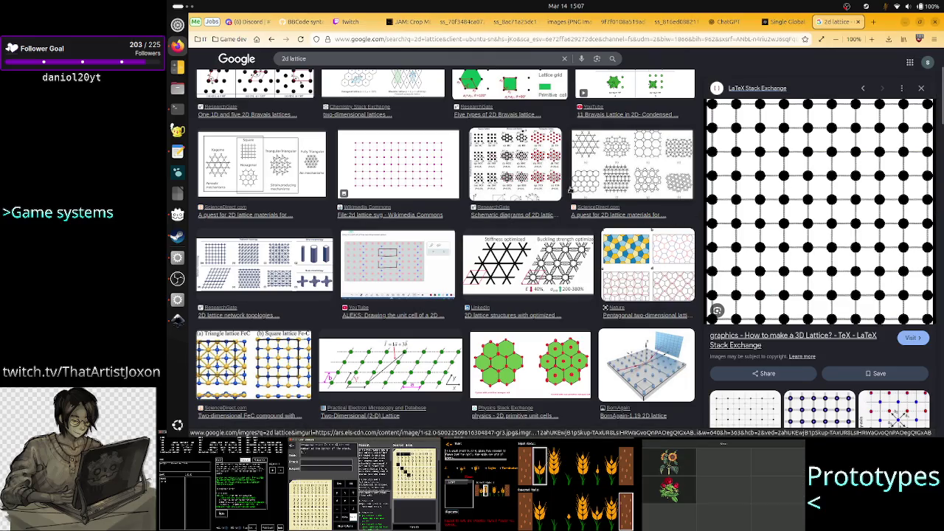
- Return to the 'Single Global…' Grok conversation with the small-head grid render
{"action": "scroll", "coordinate": [570, 191], "scroll_direction": "down", "scroll_amount": 2}
{"action": "scroll", "coordinate": [571, 191], "scroll_direction": "up", "scroll_amount": 3}
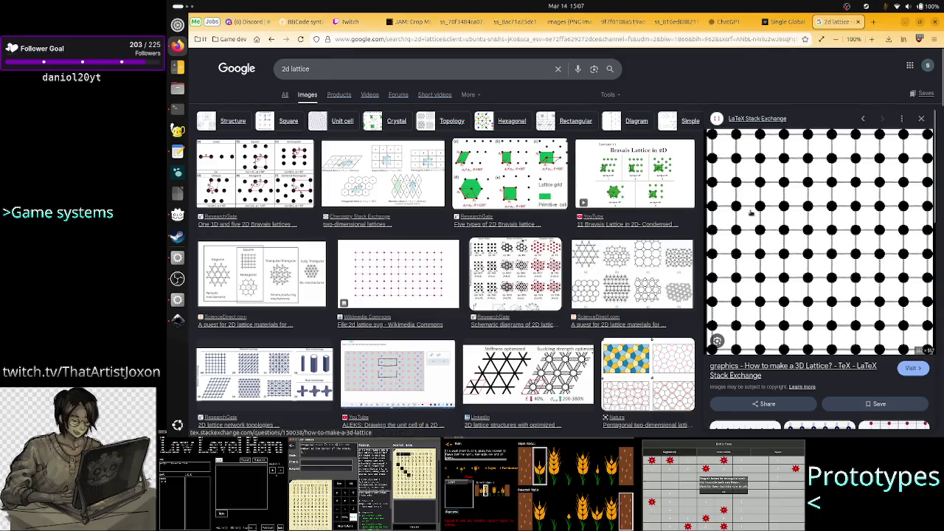
{"action": "left_click", "coordinate": [786, 21]}
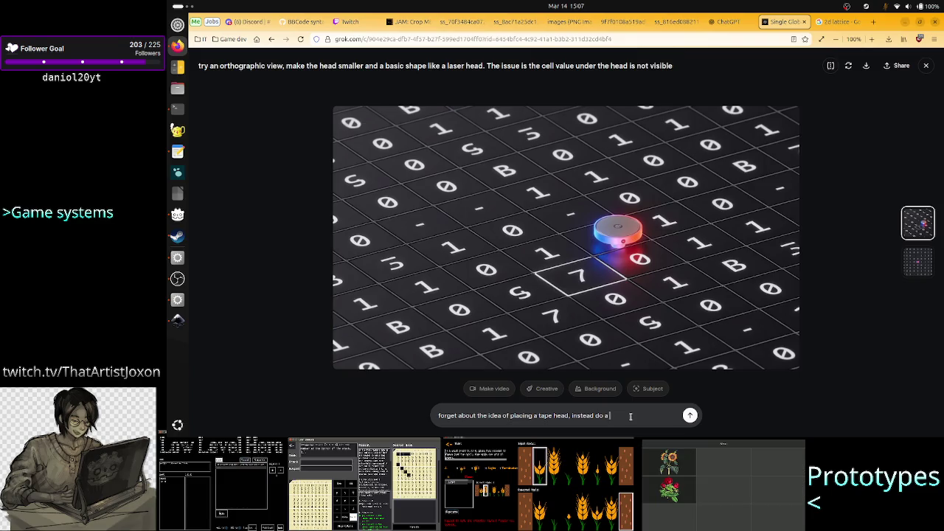
- Ask Grok to highlight the current cell as if a light is shined on it
{"action": "key", "text": "BackSpace"}
{"action": "key", "text": "BackSpace"}
{"action": "key", "text": "BackSpace"}
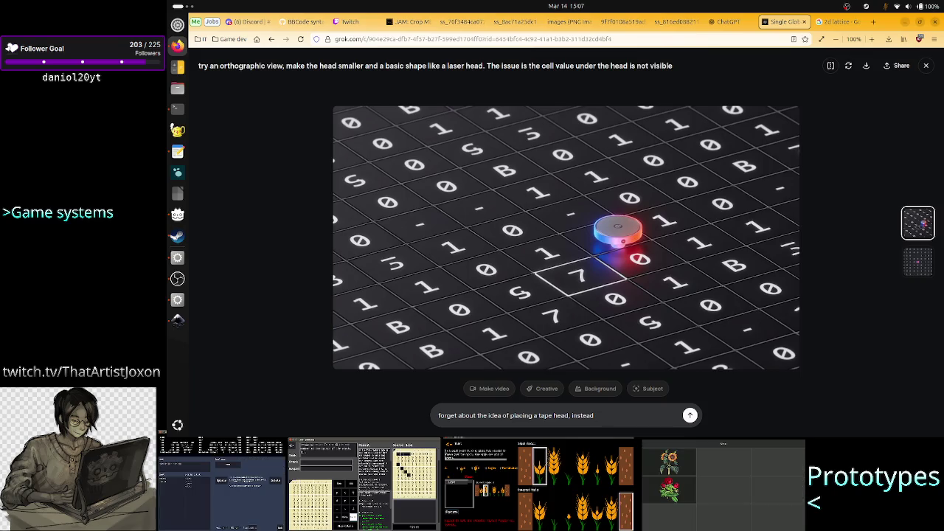
{"action": "type", "text": " hig"}
{"action": "type", "text": "gh"}
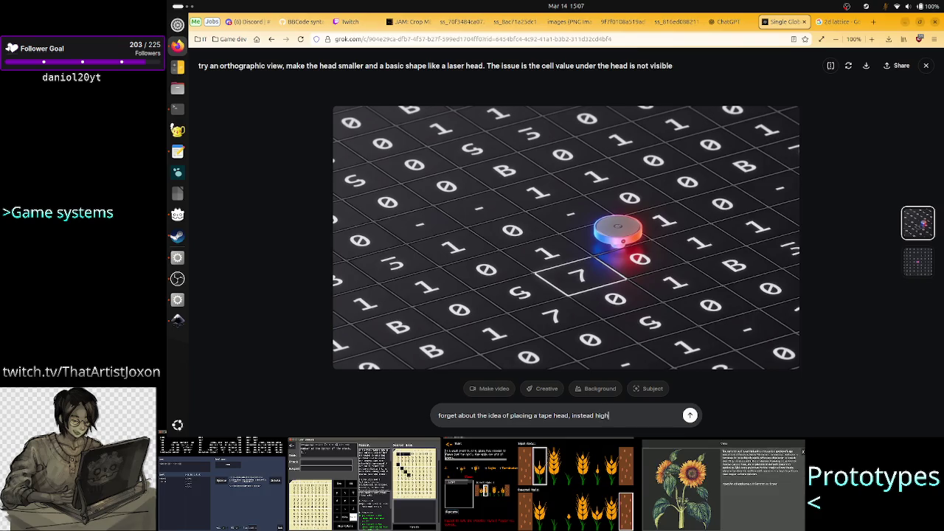
{"action": "type", "text": "light a"}
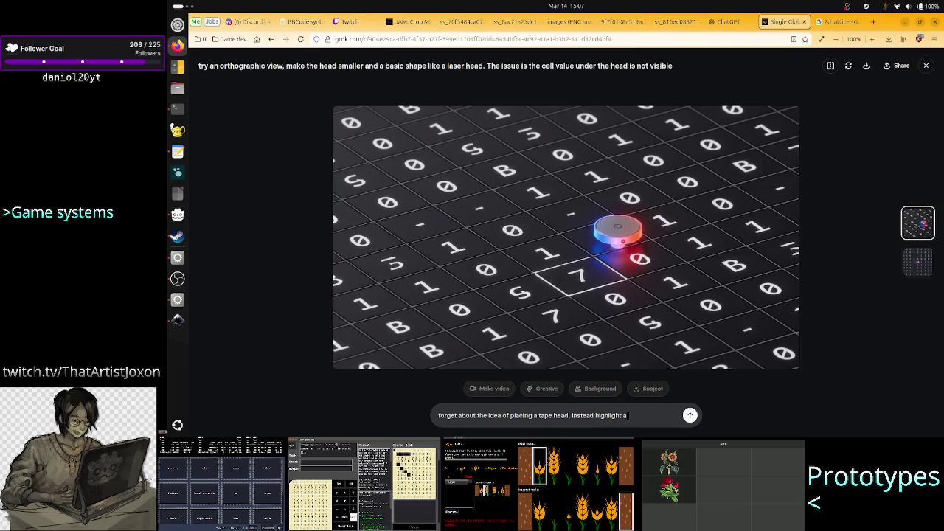
{"action": "type", "text": " current cell"}
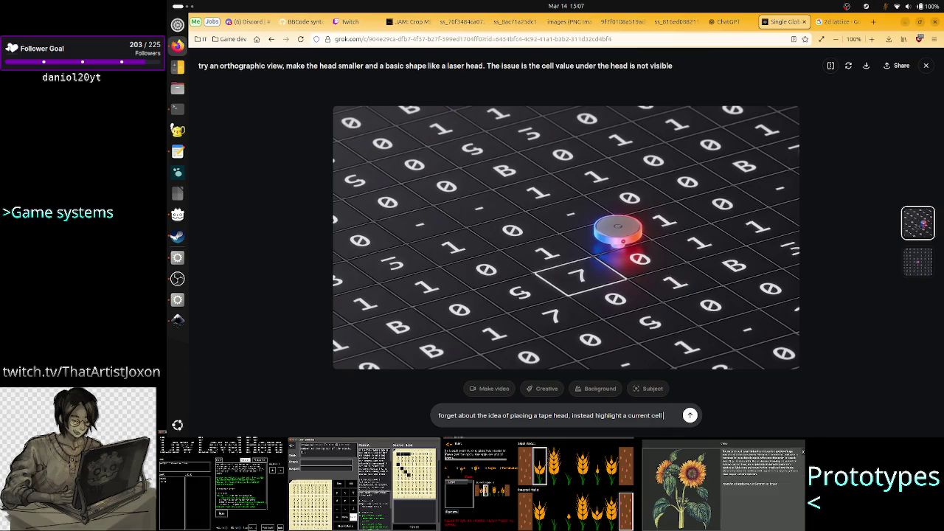
{"action": "type", "text": " if"}
{"action": "type", "text": " lig"}
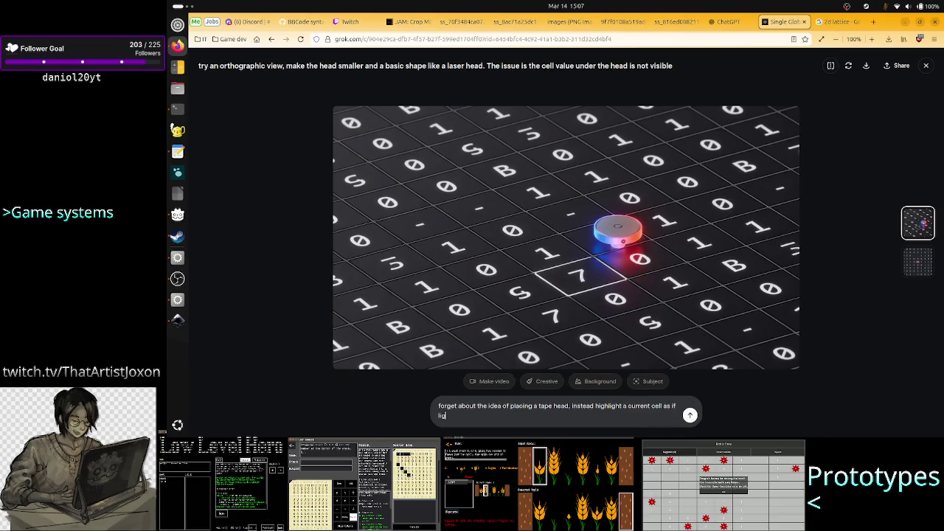
{"action": "type", "text": "ht is s"}
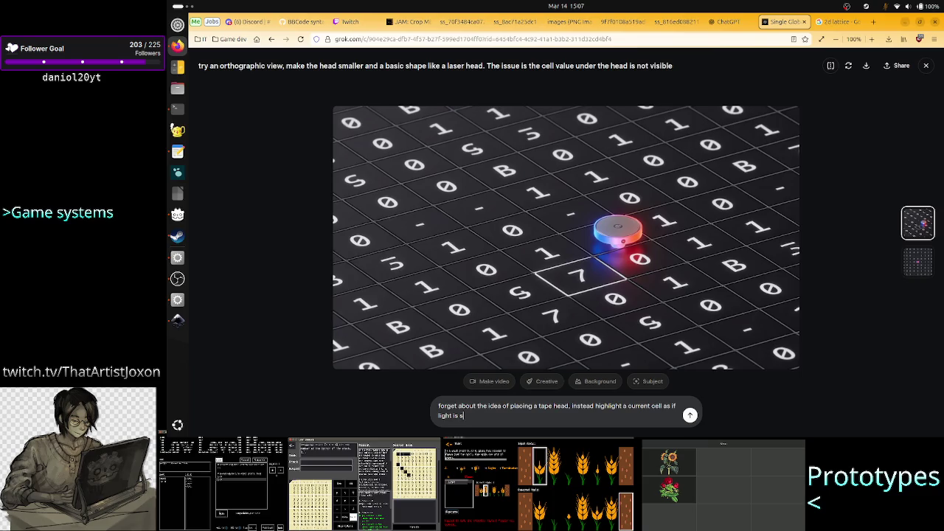
{"action": "key", "text": "BackSpace"}
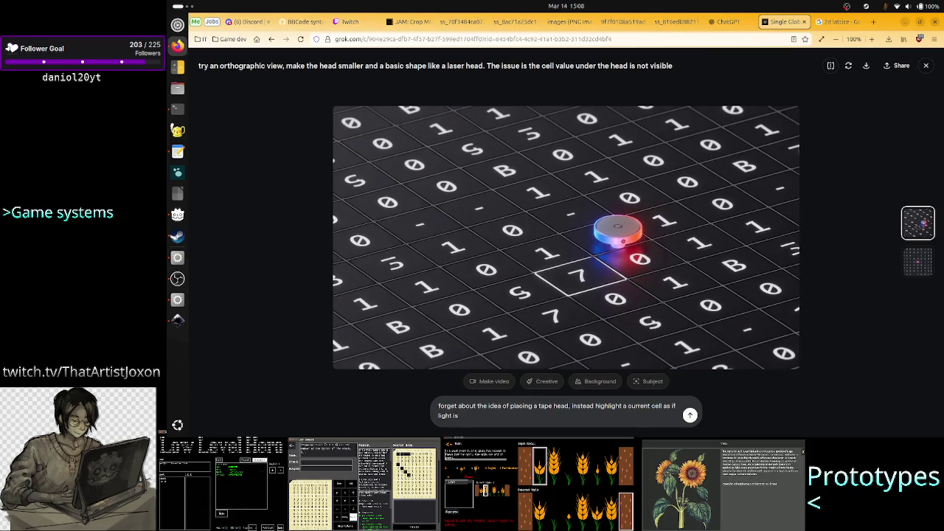
{"action": "type", "text": "shi"}
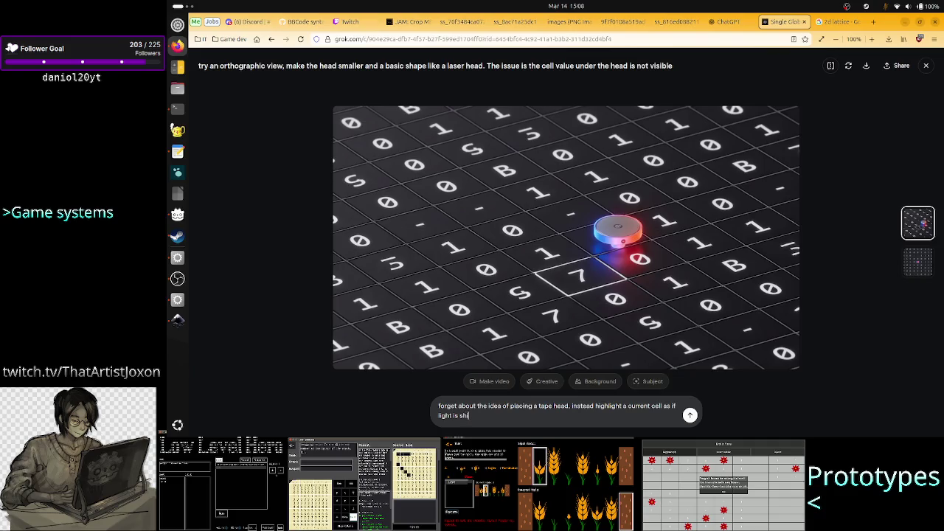
{"action": "type", "text": "ned on it"}
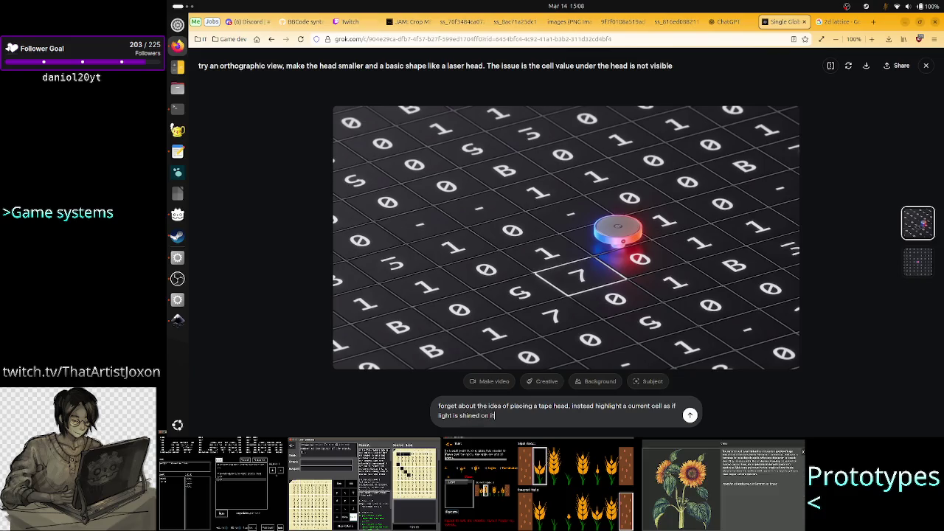
{"action": "key", "text": "Return"}
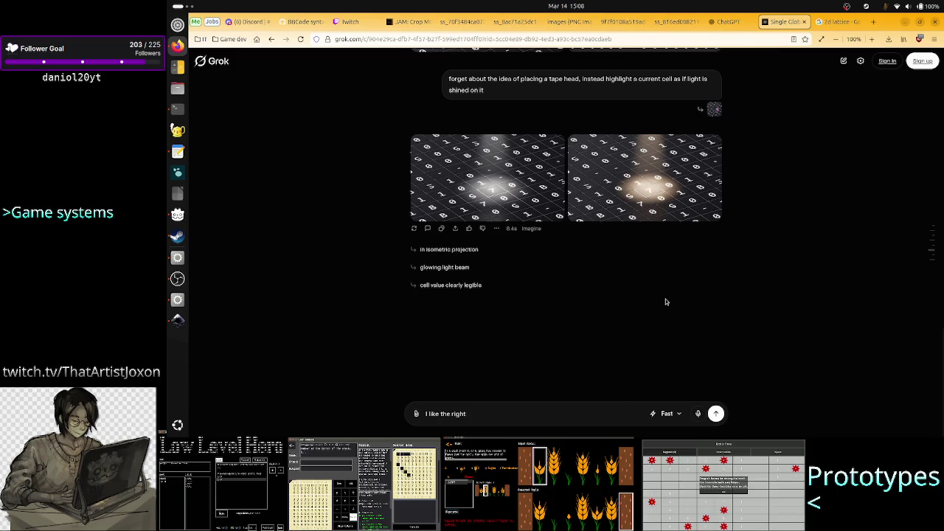
{"action": "mouse_move", "coordinate": [644, 178]}
{"action": "type", "text": "I like the right"}
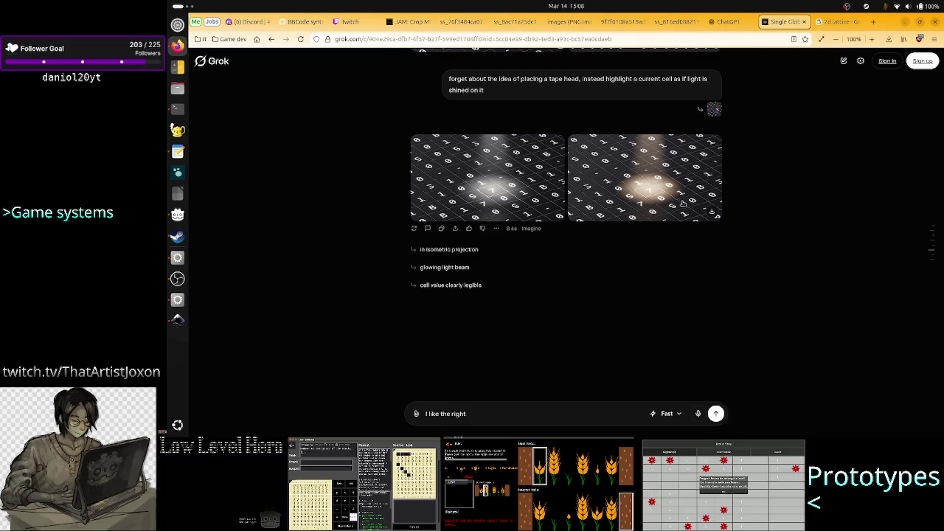
- Ask Grok to edit the right warm-light image so the beam lights only the current cell
{"action": "left_click", "coordinate": [682, 183]}
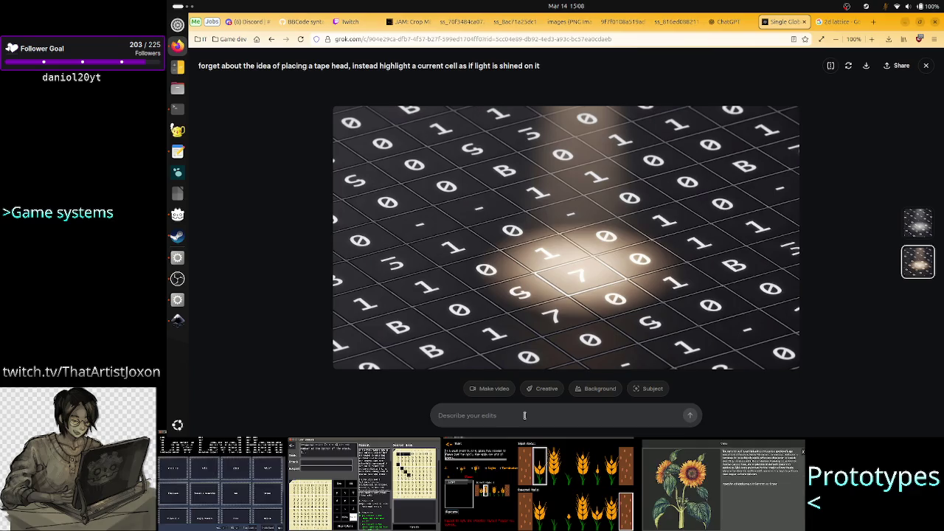
{"action": "type", "text": "focus the "}
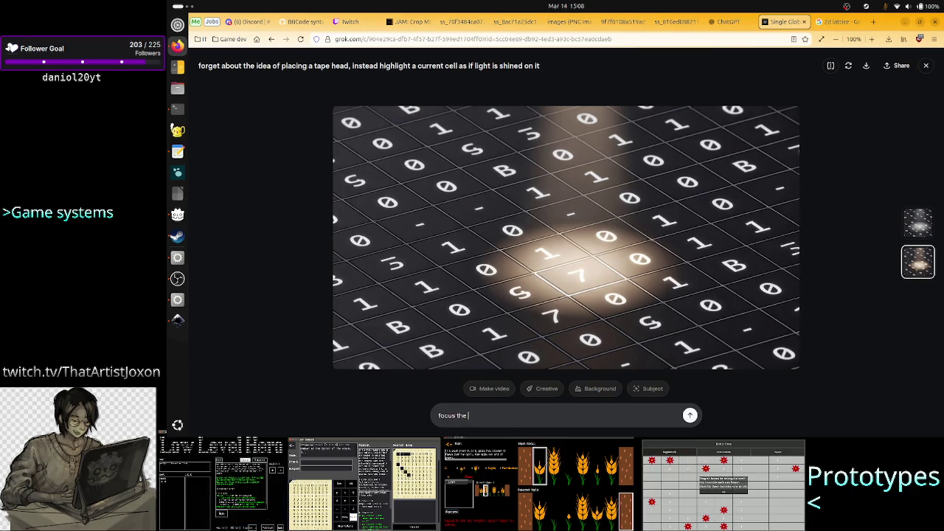
{"action": "type", "text": "beam of li"}
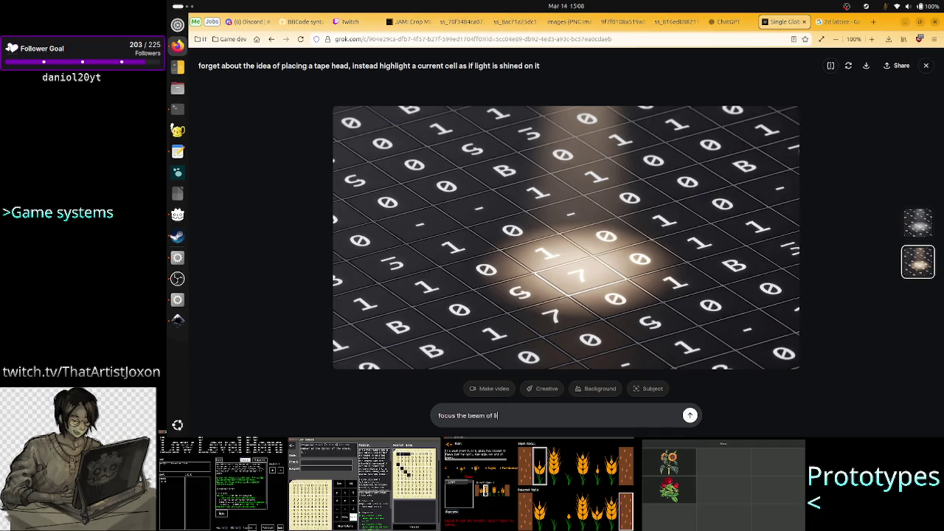
{"action": "type", "text": "ght to jus"}
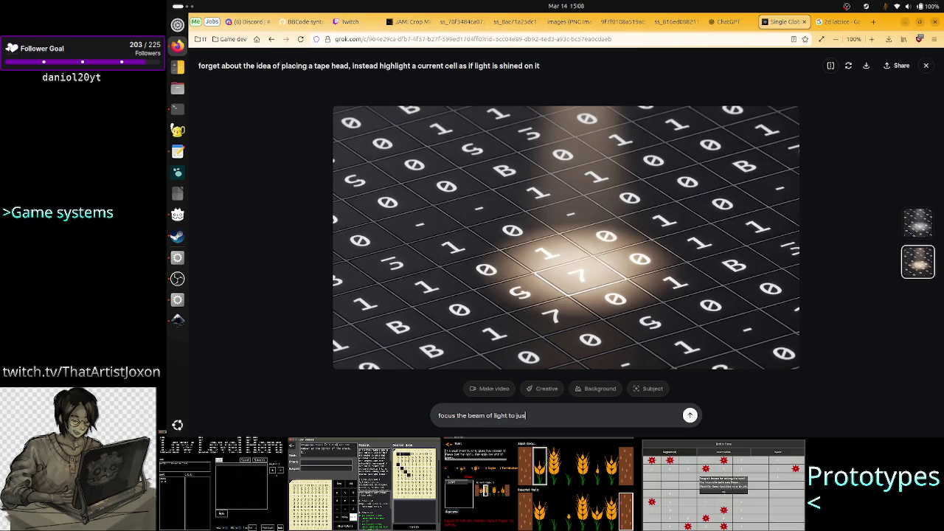
{"action": "type", "text": "t the current c"}
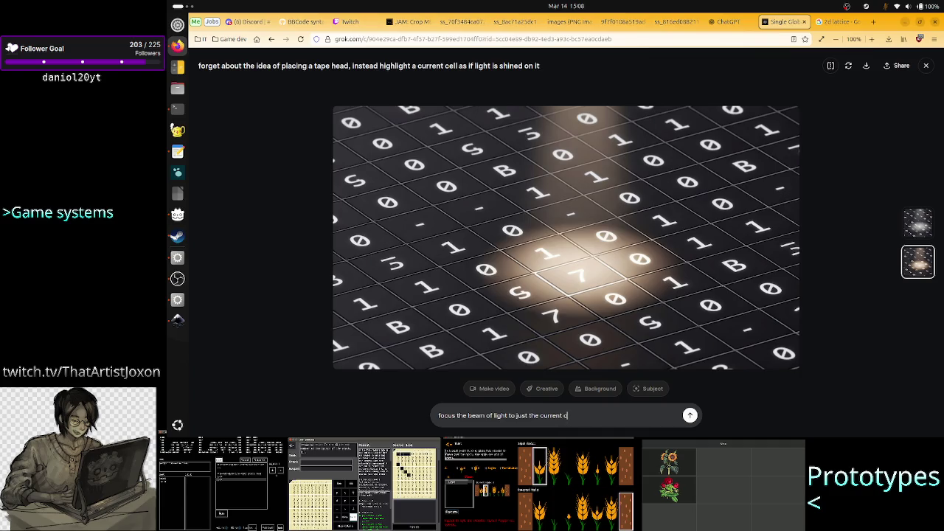
{"action": "type", "text": "ell, no"}
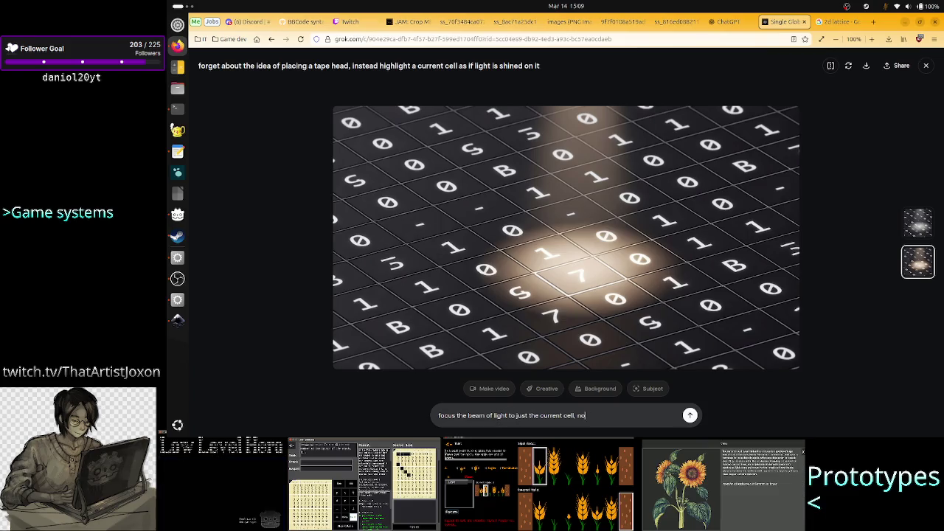
{"action": "key", "text": "BackSpace"}
{"action": "key", "text": "BackSpace"}
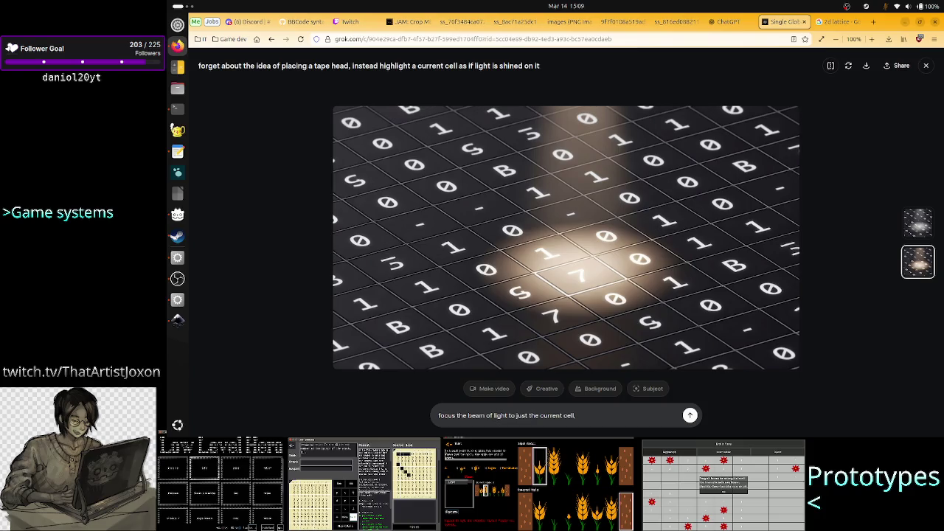
{"action": "type", "text": "the s"}
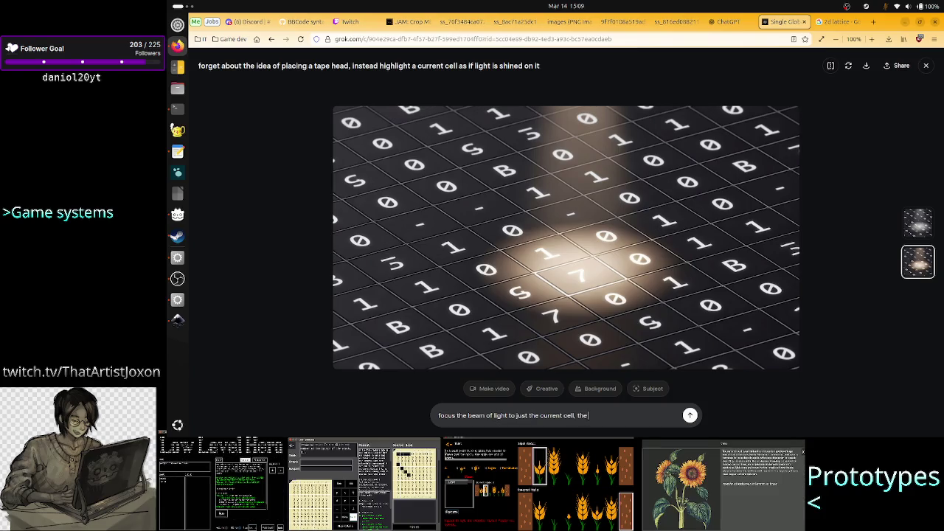
{"action": "type", "text": "urrounding"}
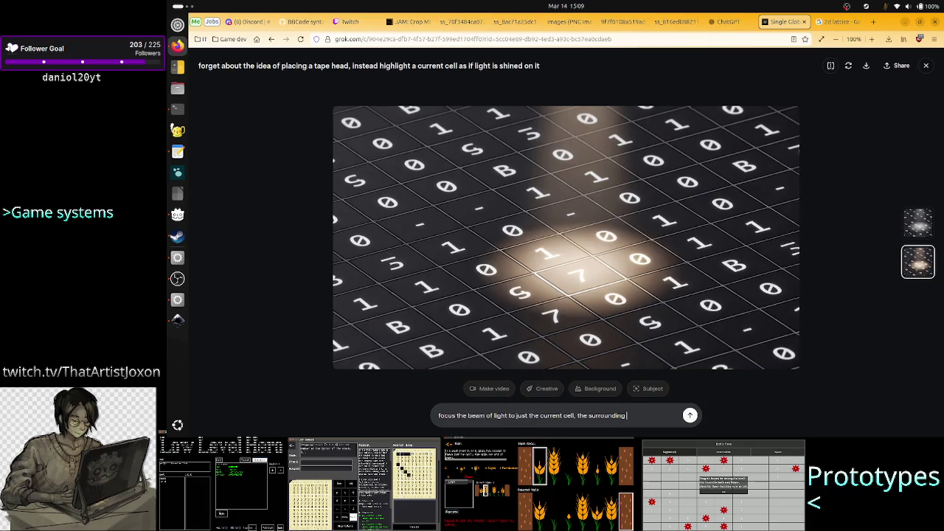
{"action": "type", "text": " cells sho"}
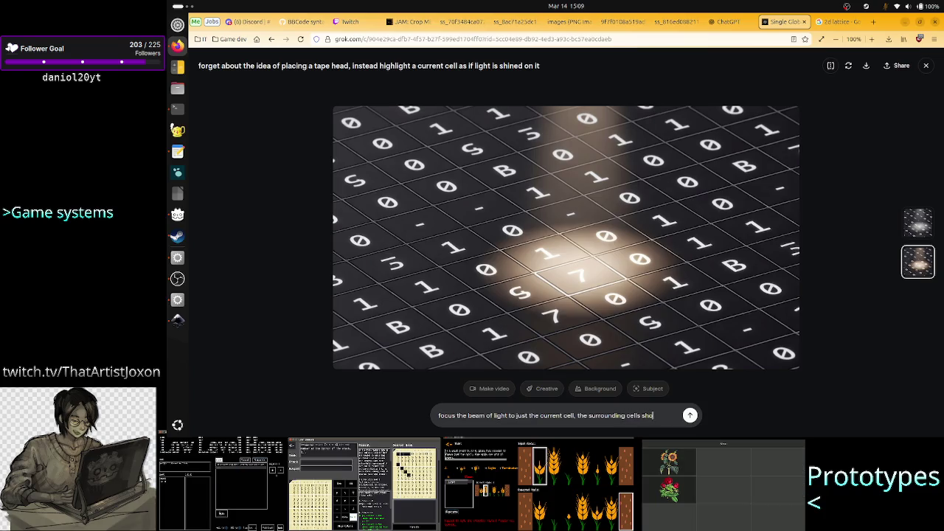
{"action": "type", "text": "uld not rece"}
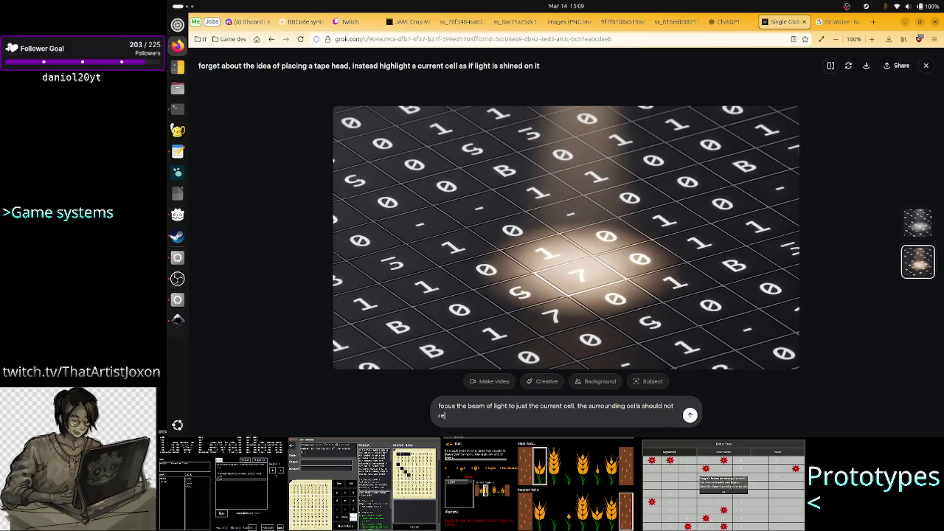
{"action": "type", "text": "ive any"}
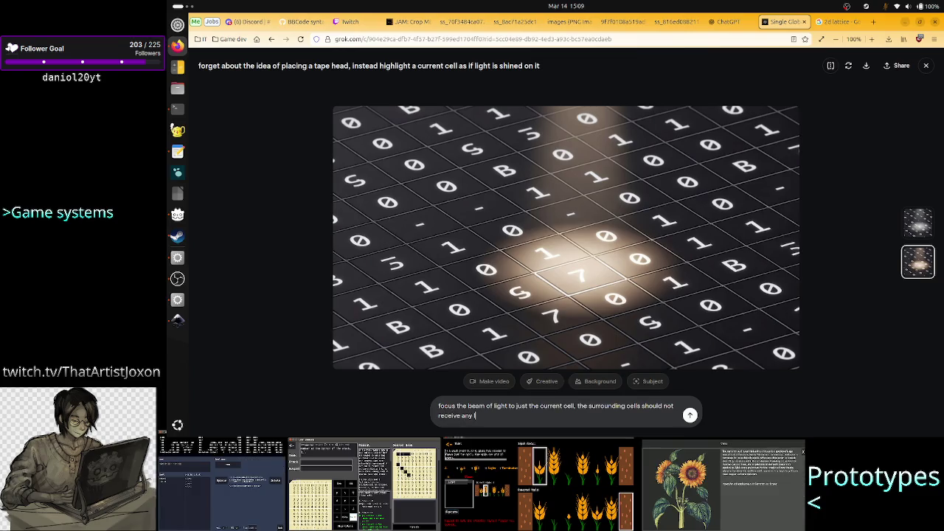
{"action": "type", "text": " light wh"}
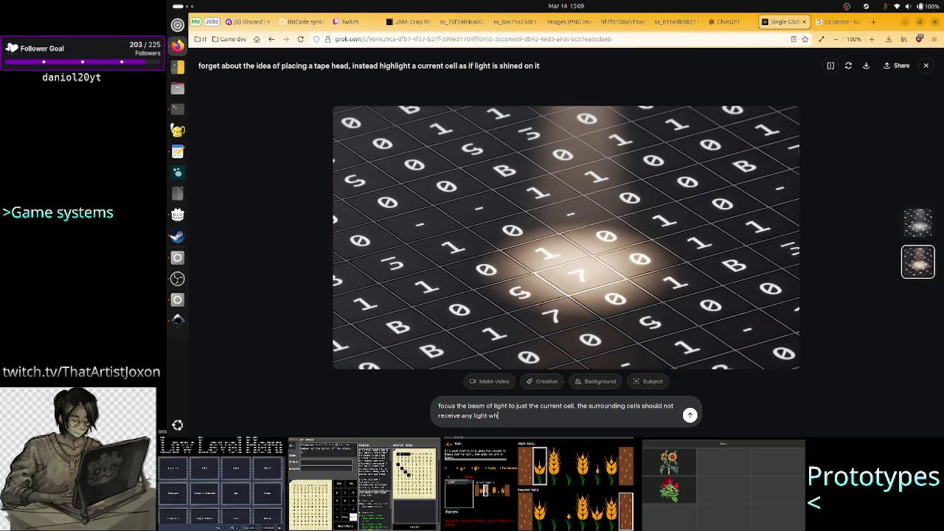
{"action": "type", "text": "atsoever"}
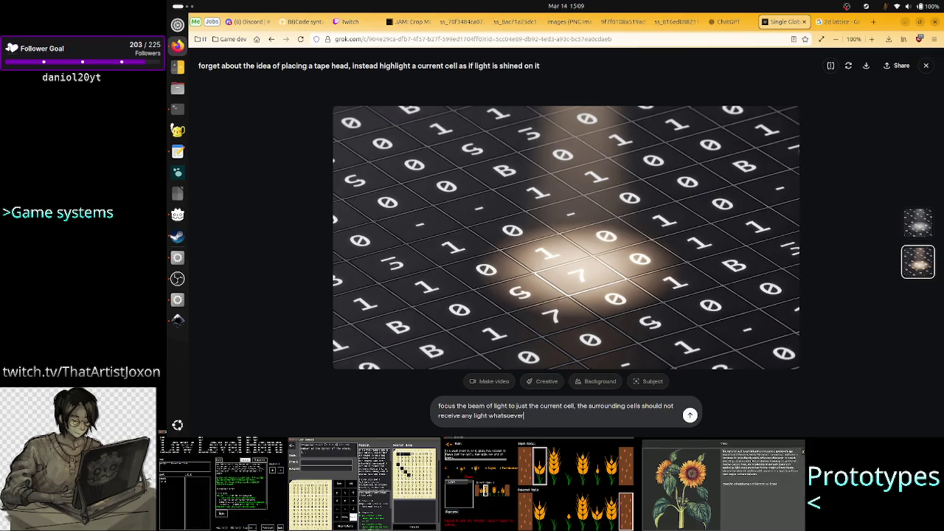
{"action": "key", "text": "Return"}
{"action": "type", "text": "I like the right"}
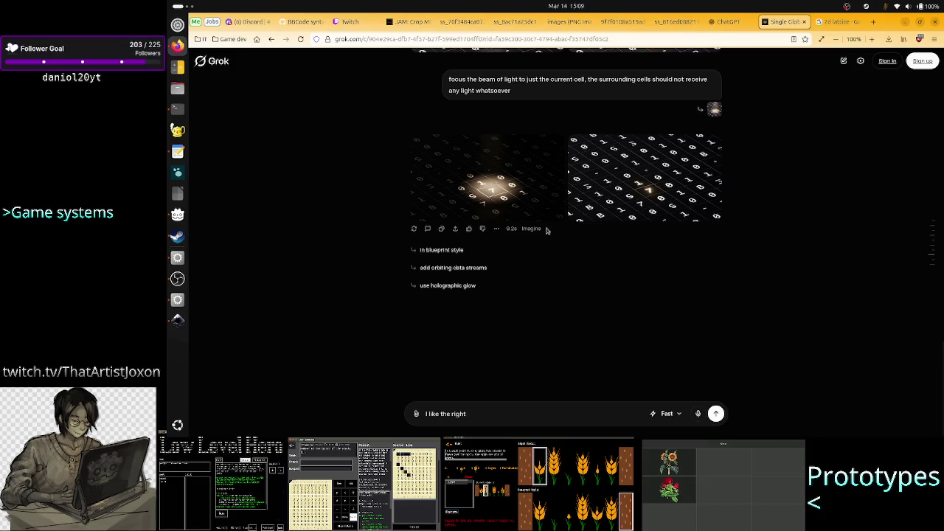
- View both focused-beam results full size, right then left, to compare them
{"action": "left_click", "coordinate": [634, 197]}
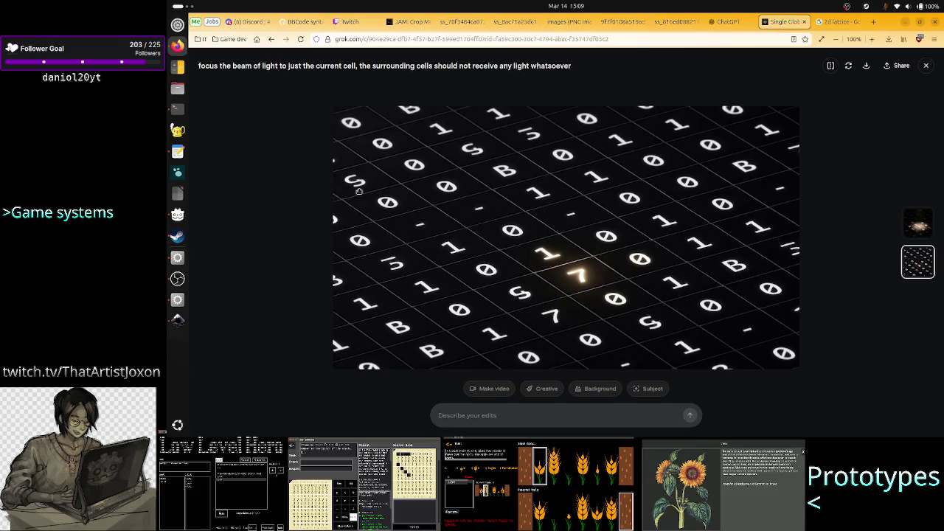
{"action": "left_click", "coordinate": [925, 65]}
{"action": "left_click", "coordinate": [523, 192]}
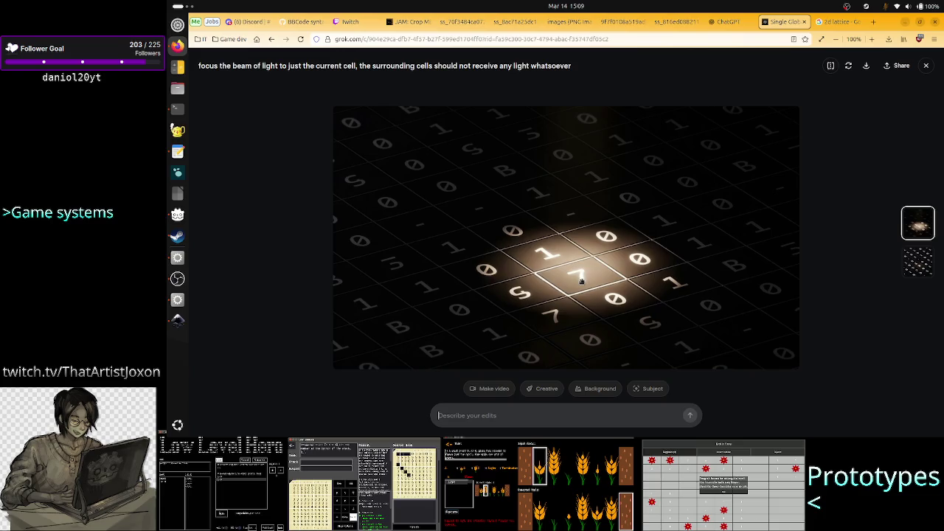
{"action": "left_click", "coordinate": [928, 66]}
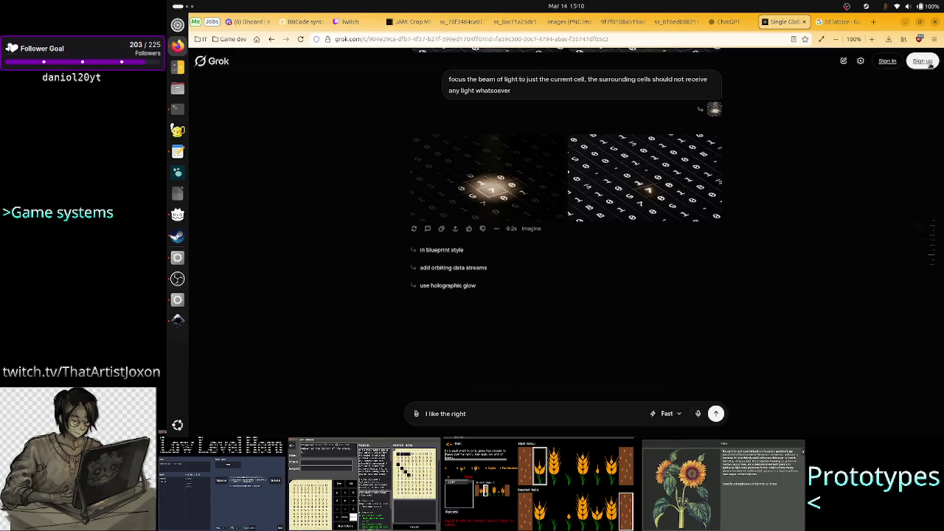
- Reopen the earlier right-hand warm-spotlight grid image full size
{"action": "scroll", "coordinate": [557, 206], "scroll_direction": "up", "scroll_amount": 3}
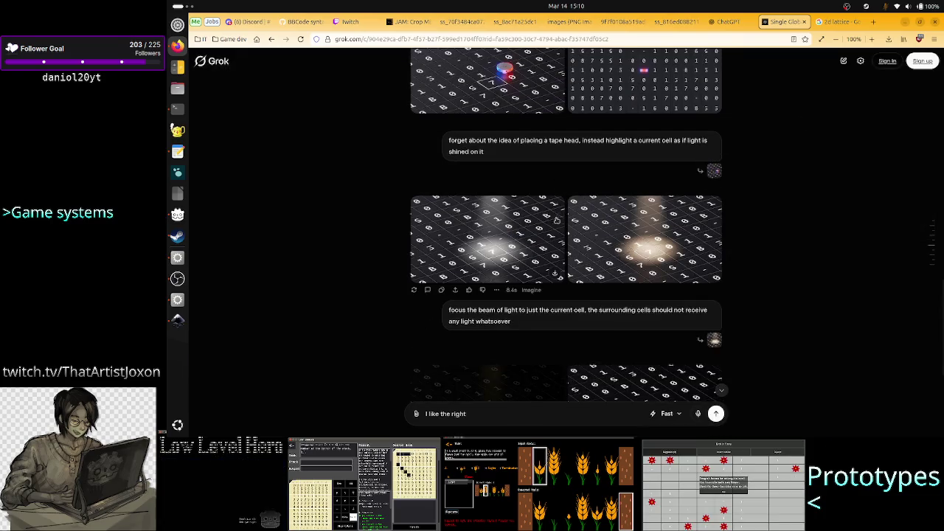
{"action": "mouse_move", "coordinate": [644, 240]}
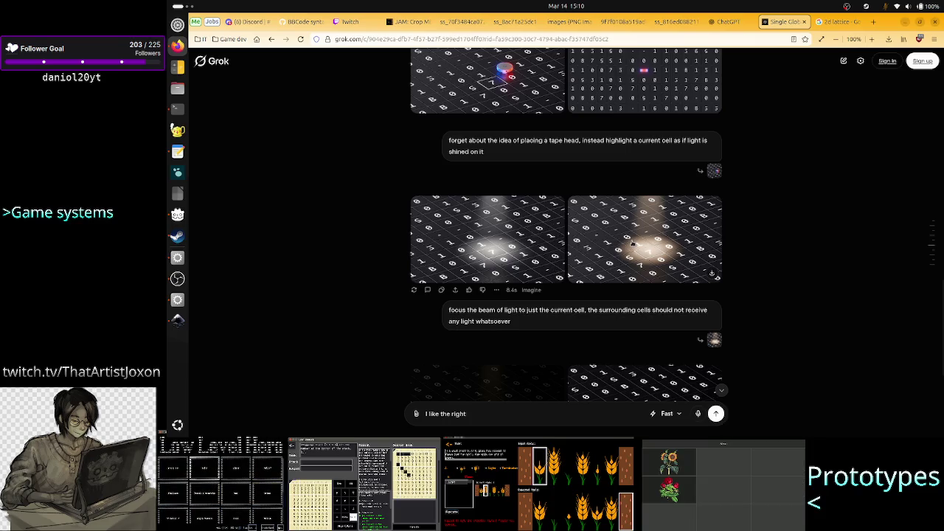
{"action": "left_click", "coordinate": [632, 243]}
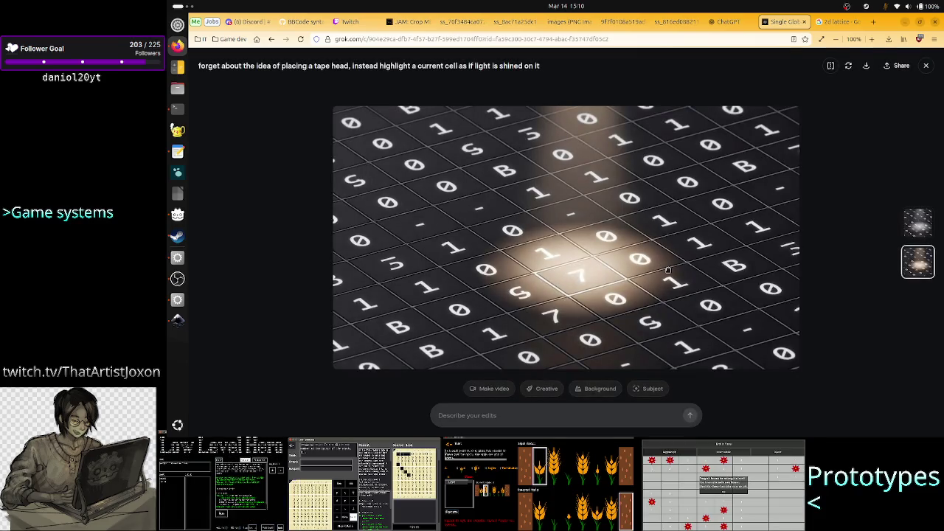
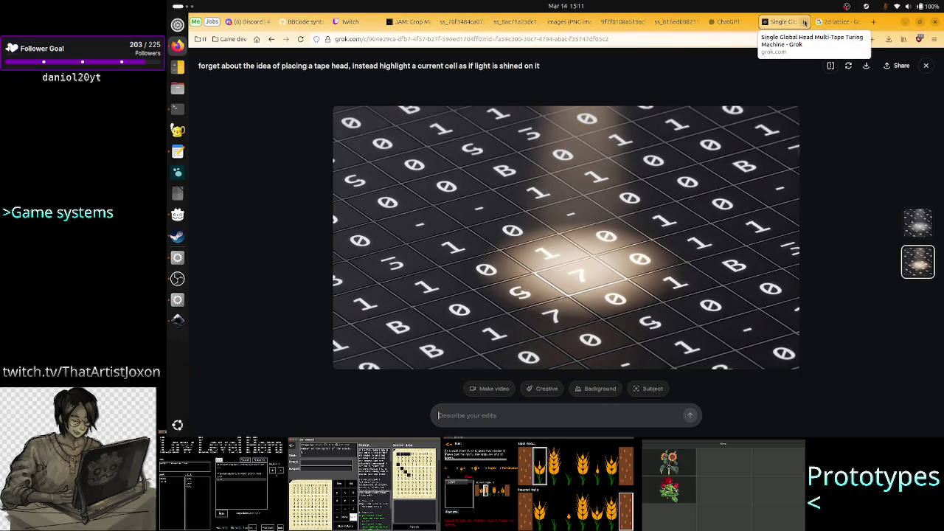
- Close the Grok image conversation tab and switch back to the Inkscape Turing machine mockup
{"action": "left_click", "coordinate": [804, 22]}
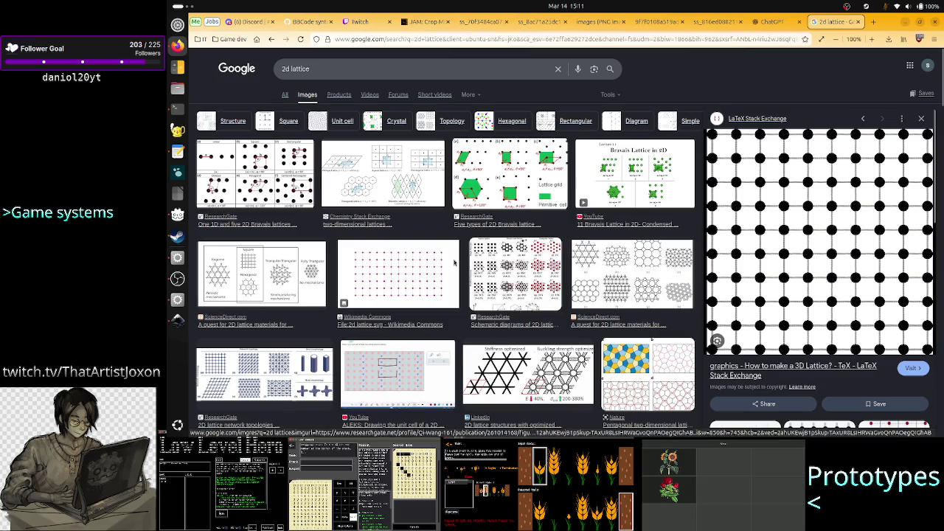
{"action": "left_click", "coordinate": [177, 321]}
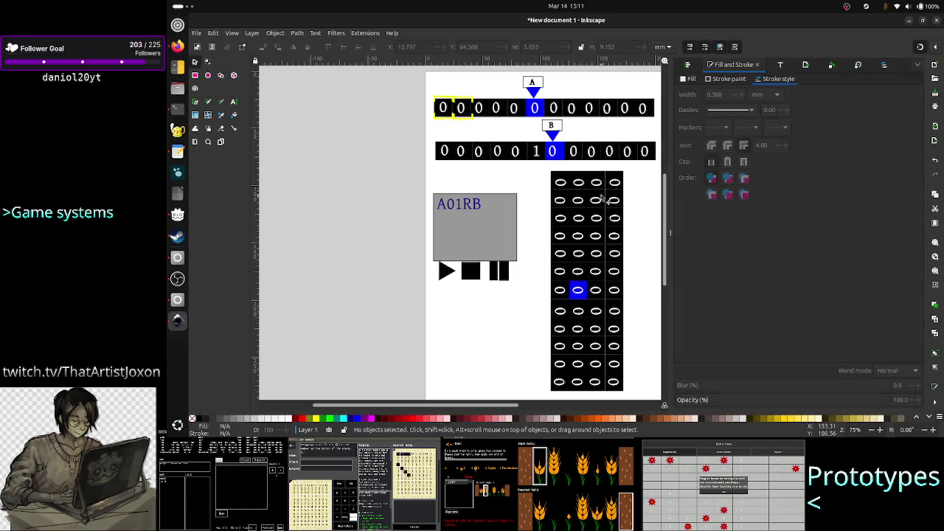
- Rubber-band select the oval digit grid below tapes A and B and delete it
{"action": "left_click", "coordinate": [559, 196]}
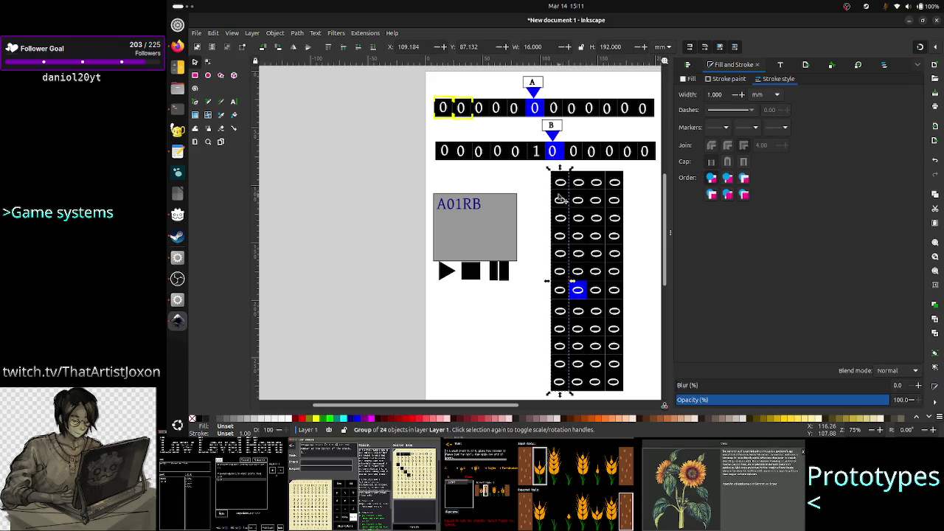
{"action": "left_click", "coordinate": [577, 235]}
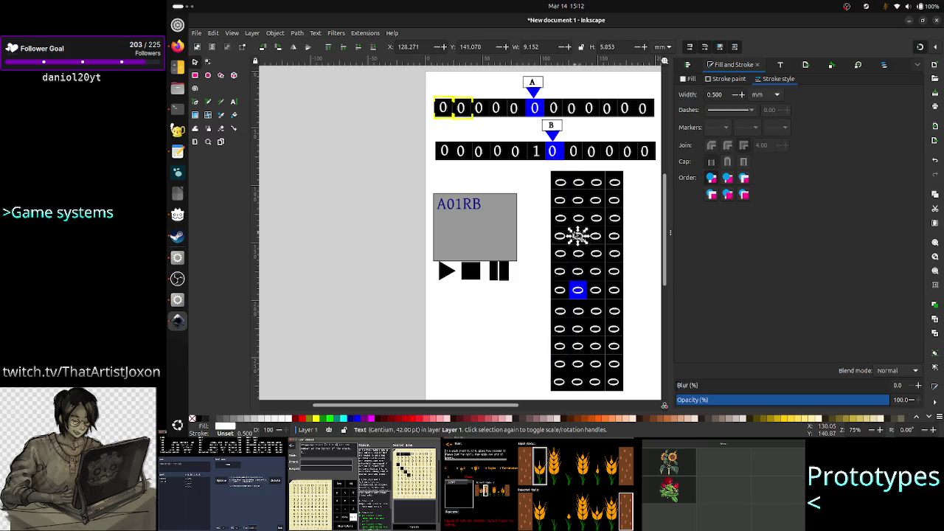
{"action": "key", "text": "Escape"}
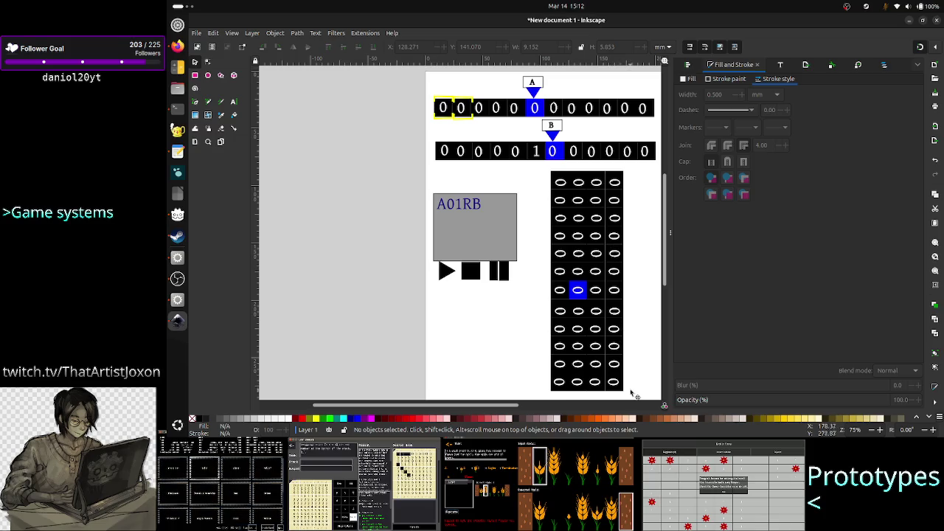
{"action": "left_click", "coordinate": [448, 121]}
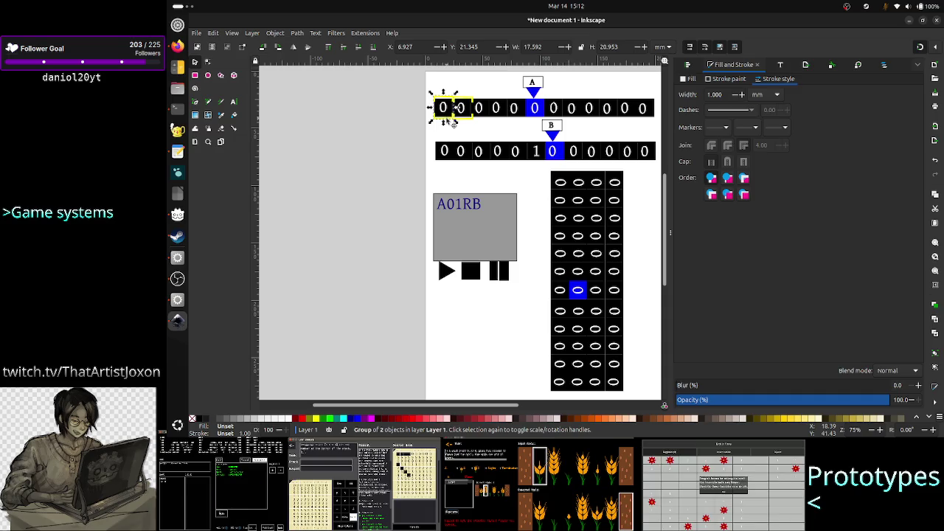
{"action": "key", "text": "F12"}
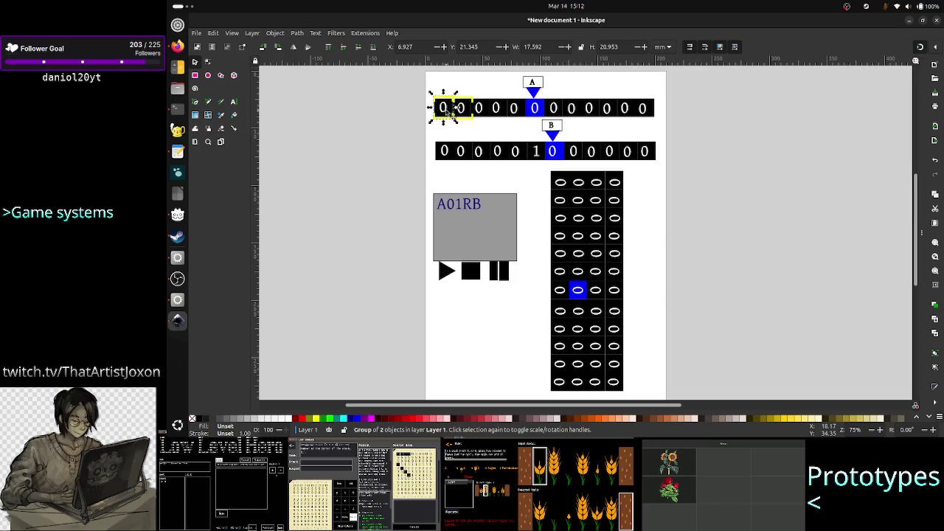
{"action": "key", "text": "F12"}
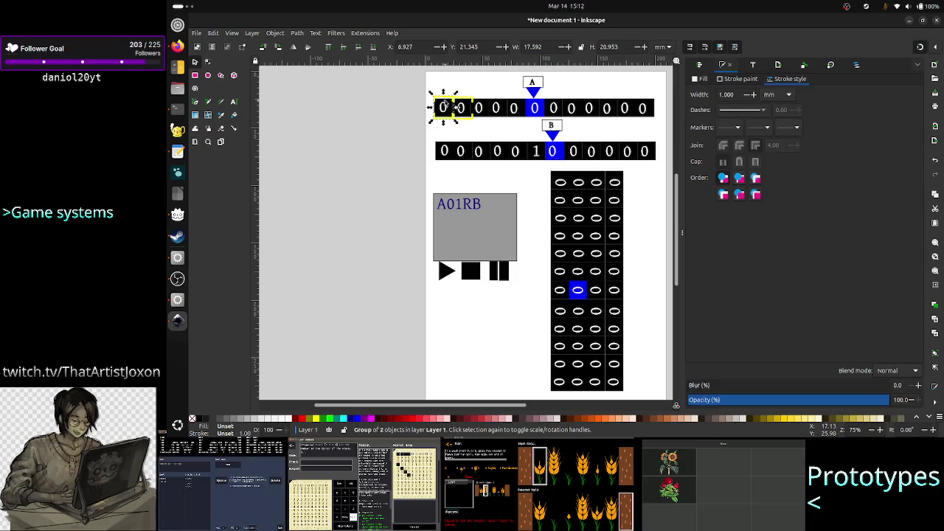
{"action": "key", "text": "Escape"}
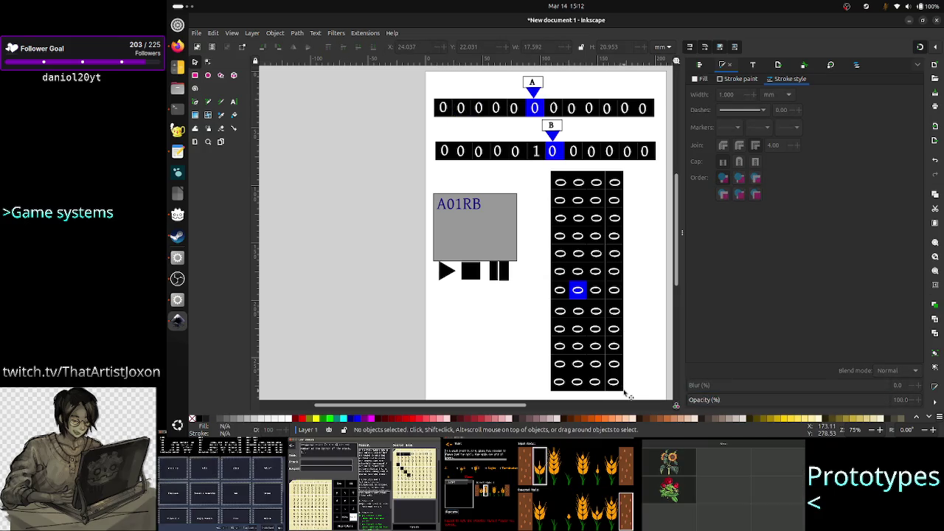
{"action": "mouse_move", "coordinate": [627, 394]}
{"action": "left_mouse_down"}
{"action": "mouse_move", "coordinate": [588, 363]}
{"action": "mouse_move", "coordinate": [544, 170]}
{"action": "left_mouse_up"}
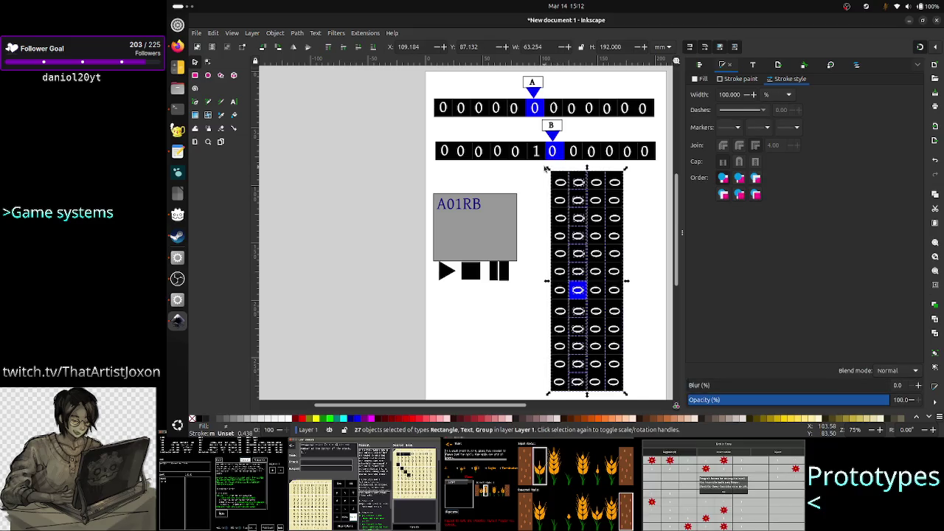
{"action": "key", "text": "Delete"}
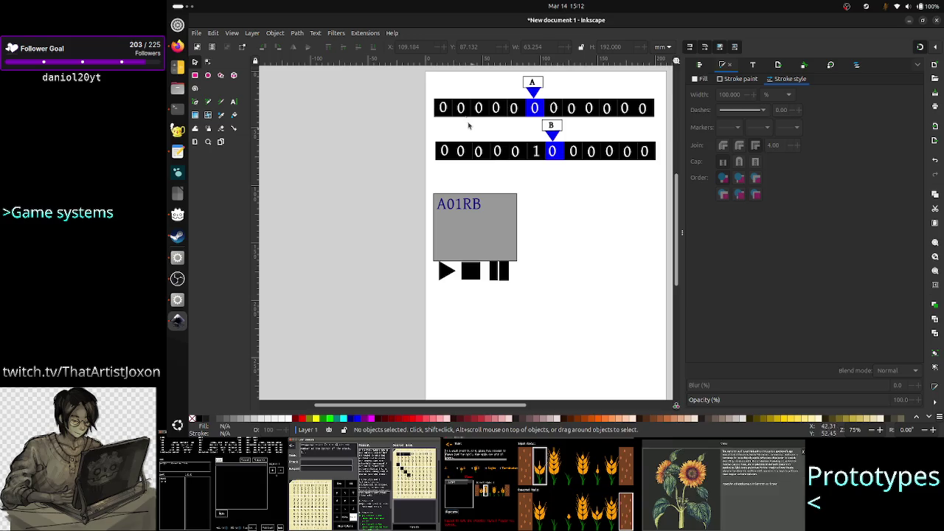
- Select every piece of the B tape row, including pointer and label, and group it
{"action": "left_click", "coordinate": [444, 109]}
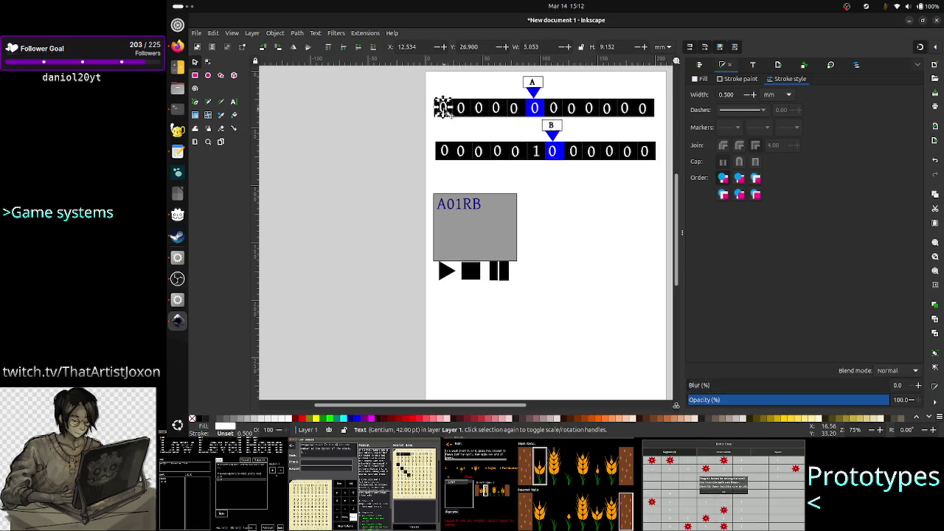
{"action": "left_click_drag", "start_coordinate": [443, 108], "coordinate": [479, 107]}
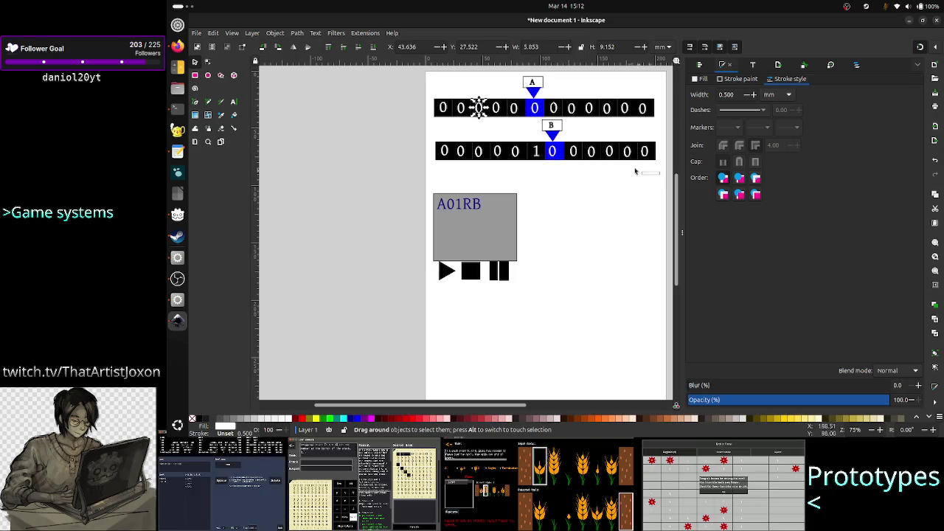
{"action": "left_click_drag", "start_coordinate": [635, 171], "coordinate": [416, 119]}
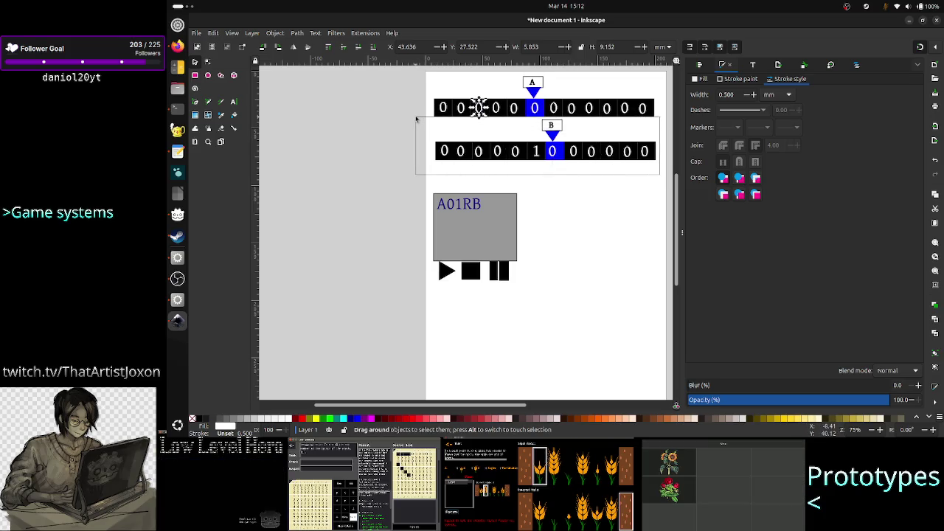
{"action": "left_click_drag", "start_coordinate": [416, 119], "coordinate": [415, 119]}
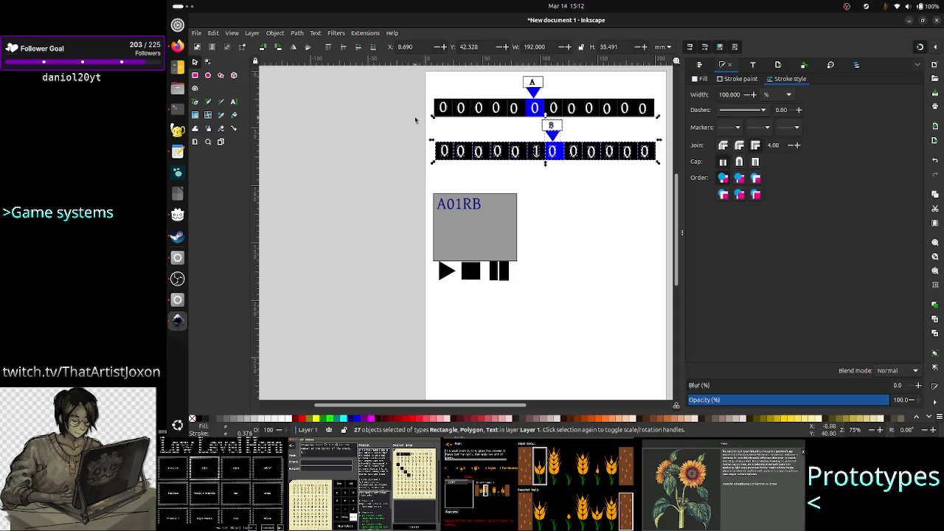
{"action": "key", "text": "ctrl"}
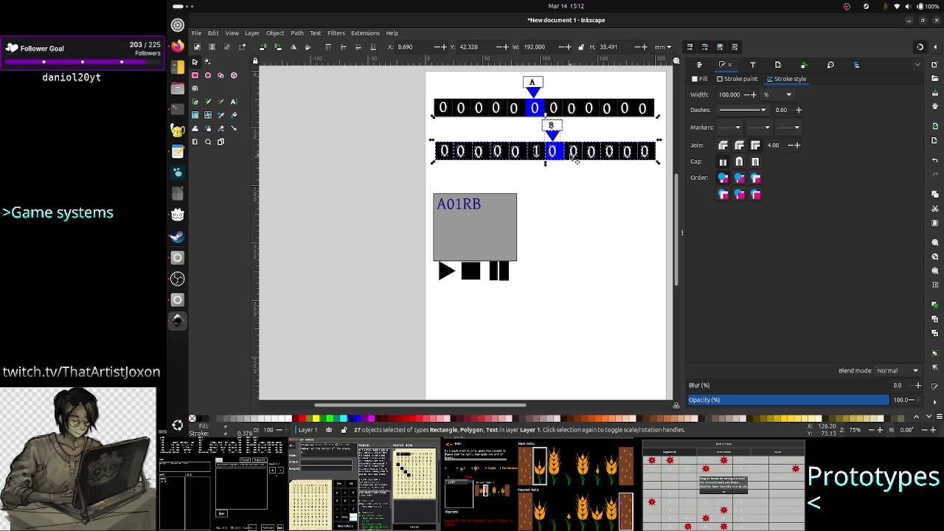
{"action": "right_click", "coordinate": [573, 157]}
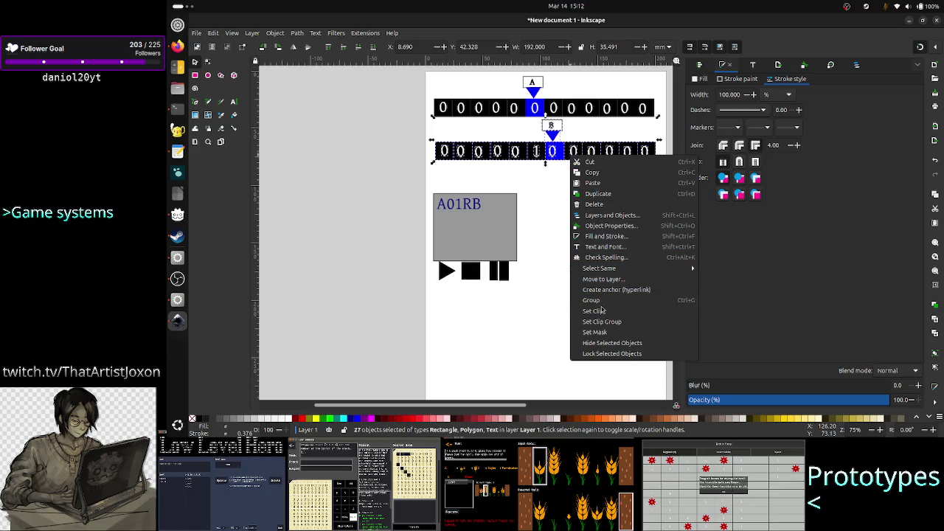
{"action": "left_click", "coordinate": [591, 300]}
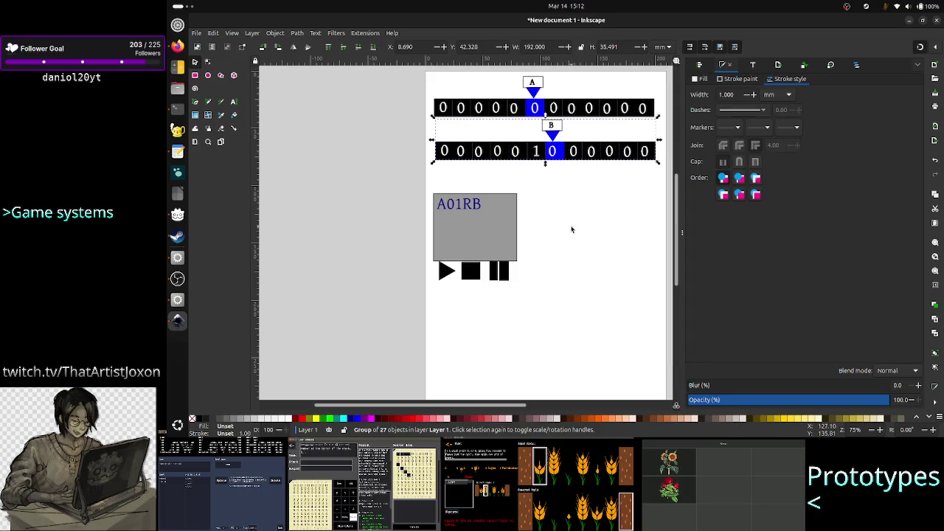
- Paste a copy of the B row group, rotate it 90° counter-clockwise, then delete it
{"action": "key", "text": "ctrl+v"}
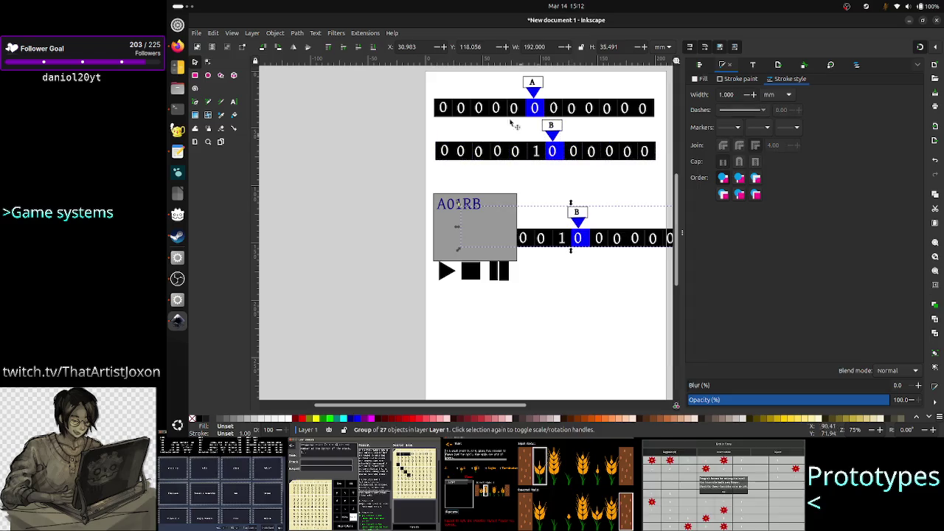
{"action": "left_click", "coordinate": [280, 34]}
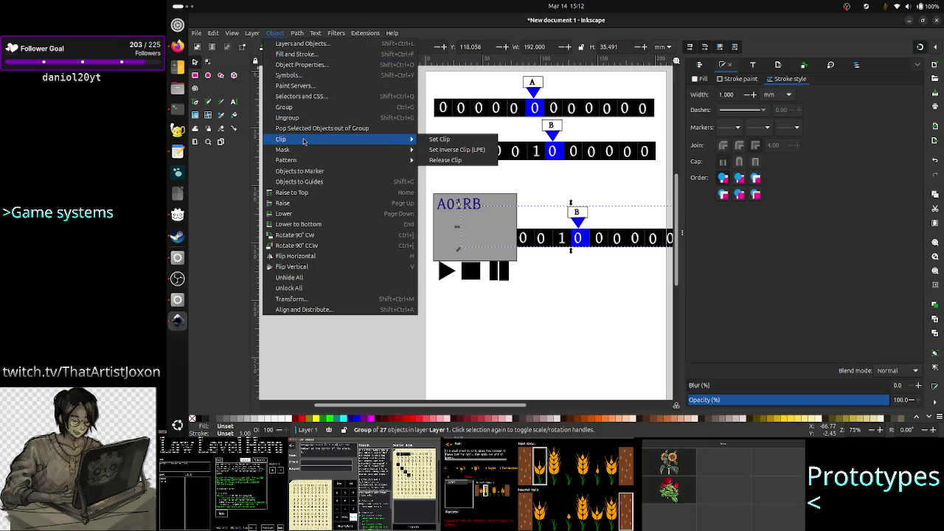
{"action": "left_click", "coordinate": [316, 247]}
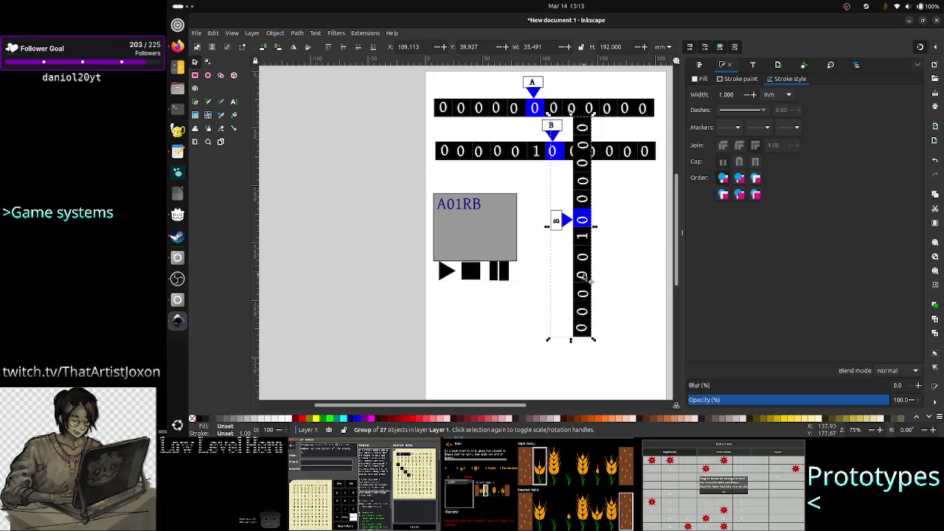
{"action": "key", "text": "Delete"}
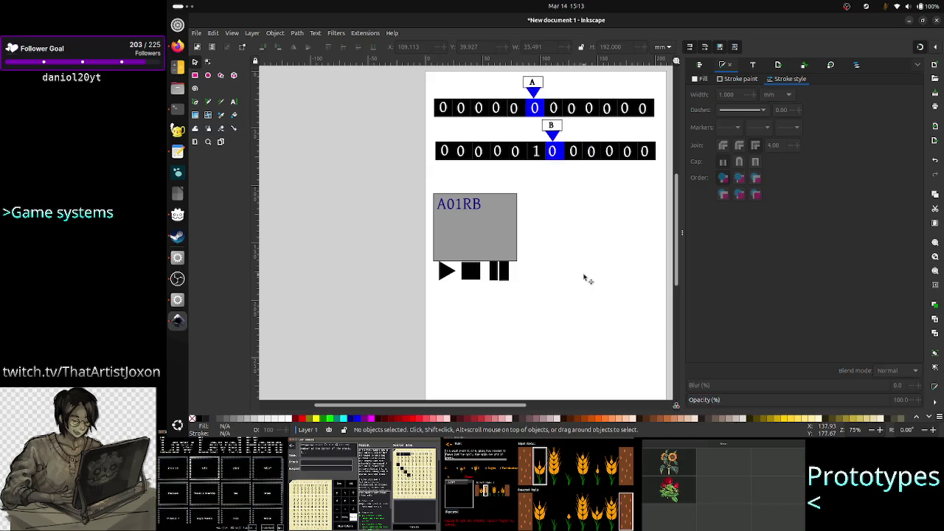
{"action": "left_click", "coordinate": [447, 151]}
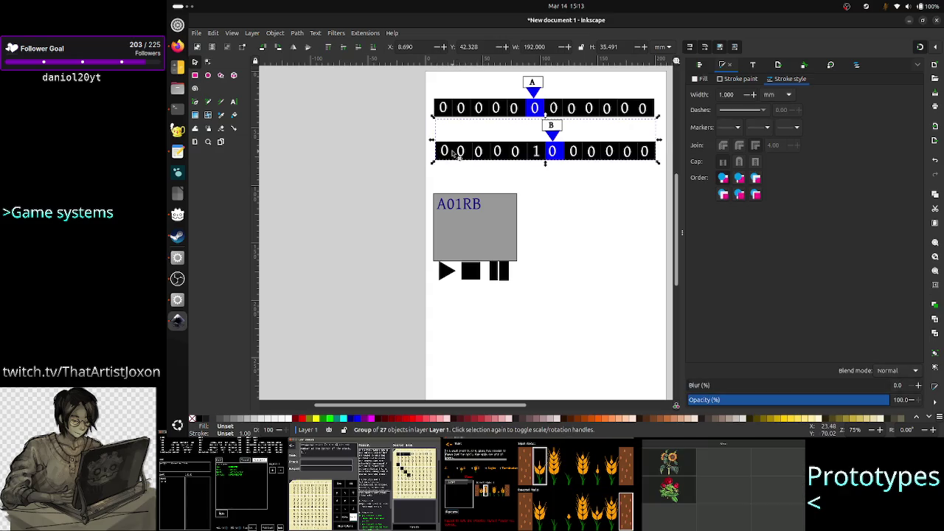
- Ungroup the B tape row
{"action": "right_click", "coordinate": [450, 150]}
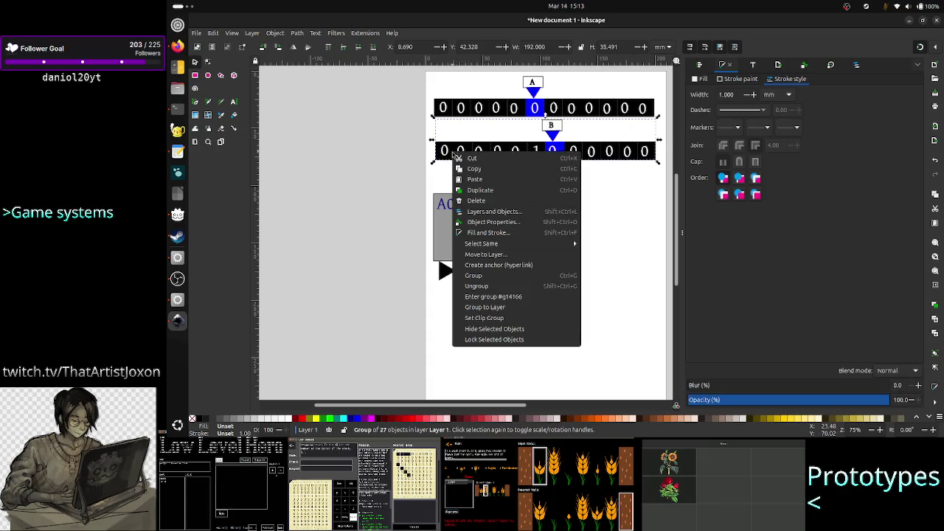
{"action": "left_click", "coordinate": [476, 286]}
{"action": "left_click", "coordinate": [455, 176]}
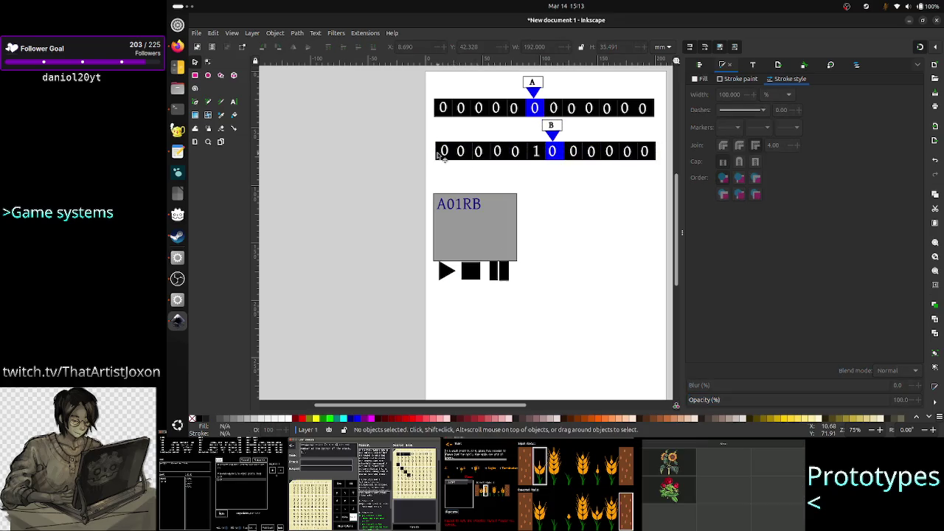
- Move the first B cell square and its 0 beside the grey state box and group them
{"action": "left_click", "coordinate": [439, 153]}
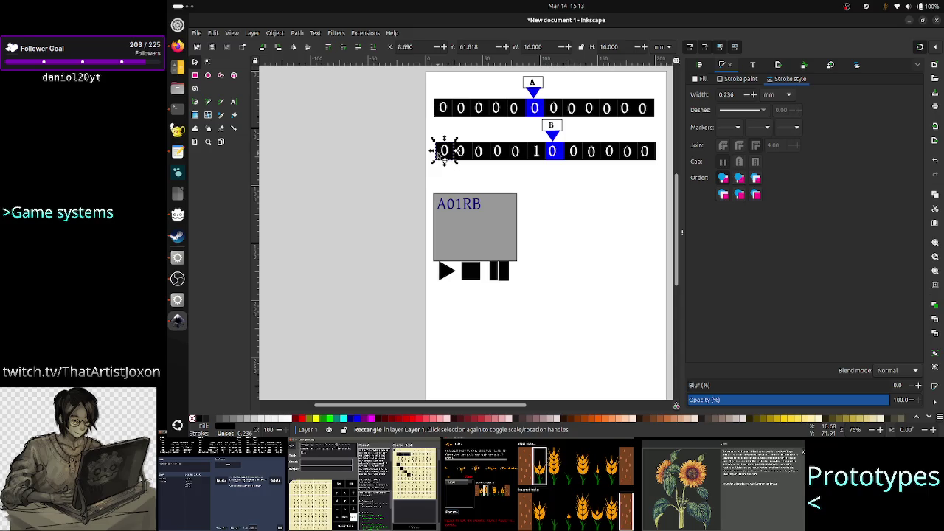
{"action": "left_click", "coordinate": [445, 155], "text": "shift"}
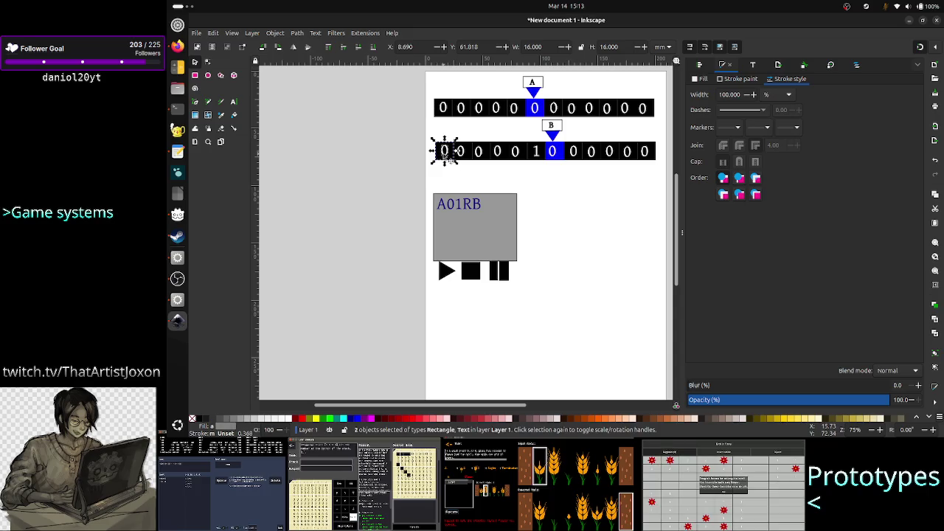
{"action": "mouse_move", "coordinate": [450, 152]}
{"action": "left_mouse_down"}
{"action": "mouse_move", "coordinate": [481, 190]}
{"action": "mouse_move", "coordinate": [570, 212]}
{"action": "left_mouse_up"}
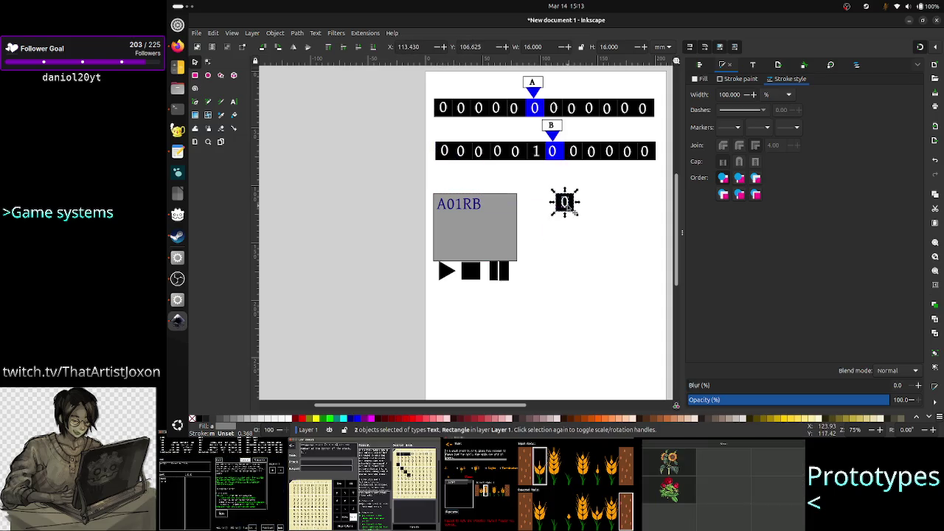
{"action": "right_click", "coordinate": [569, 208]}
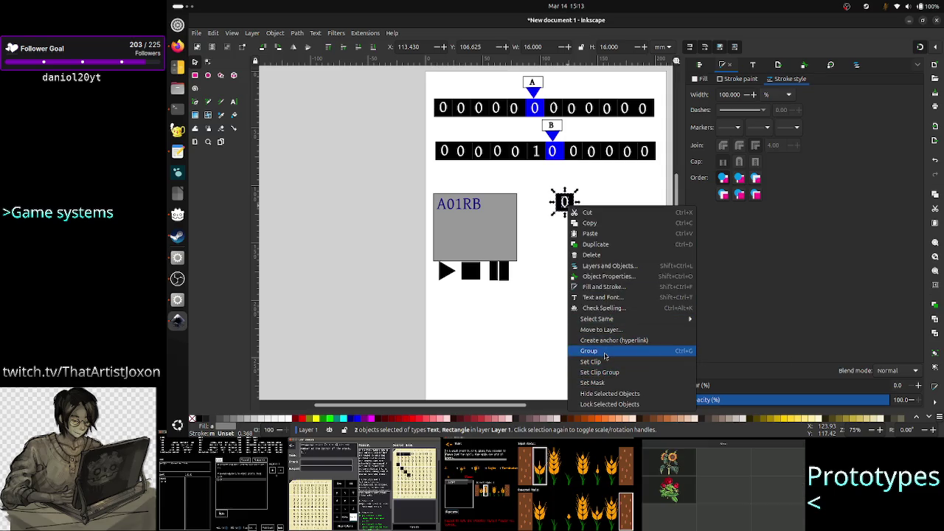
{"action": "key", "text": "Escape"}
{"action": "left_click", "coordinate": [604, 352]}
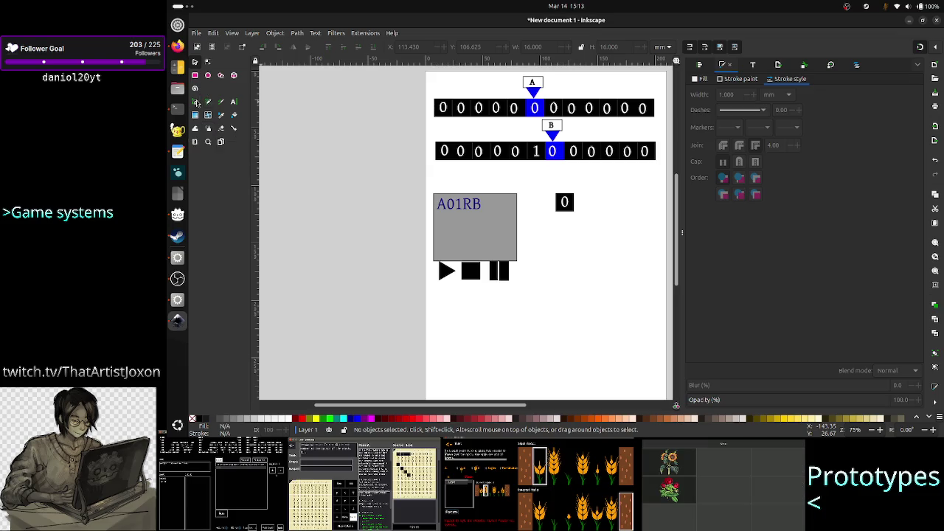
{"action": "left_click", "coordinate": [196, 103]}
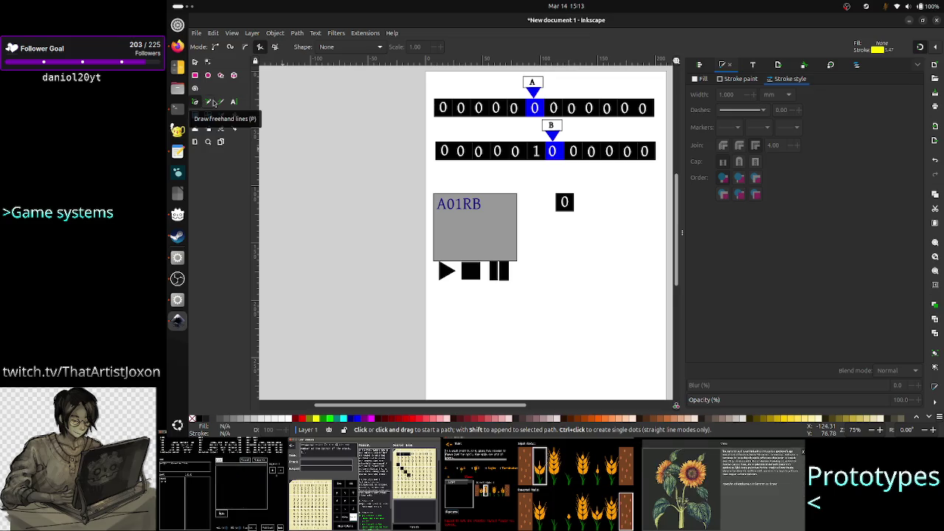
{"action": "left_click", "coordinate": [212, 103]}
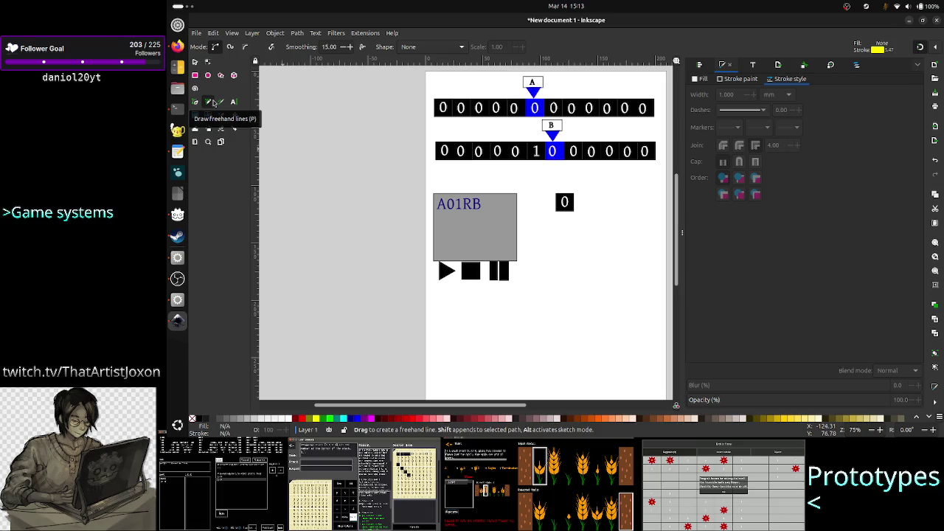
{"action": "key", "text": "b"}
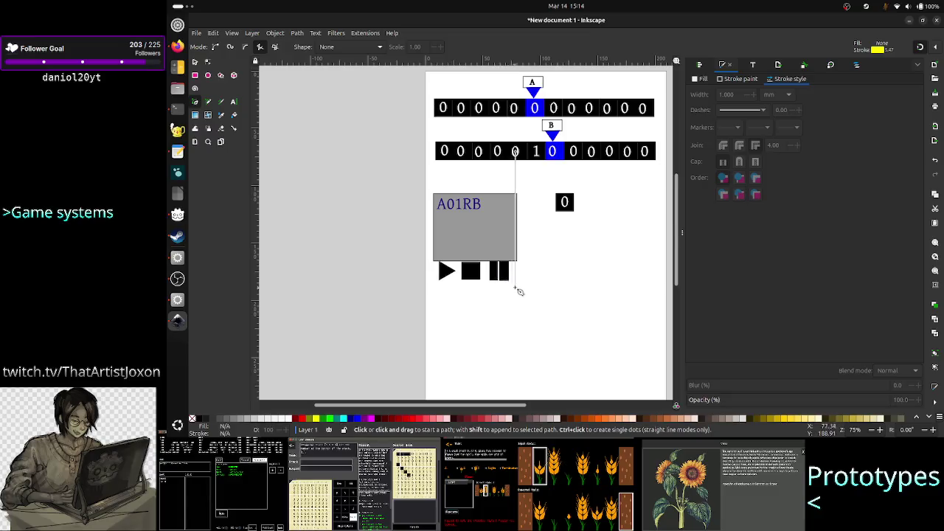
{"action": "left_click", "coordinate": [564, 202]}
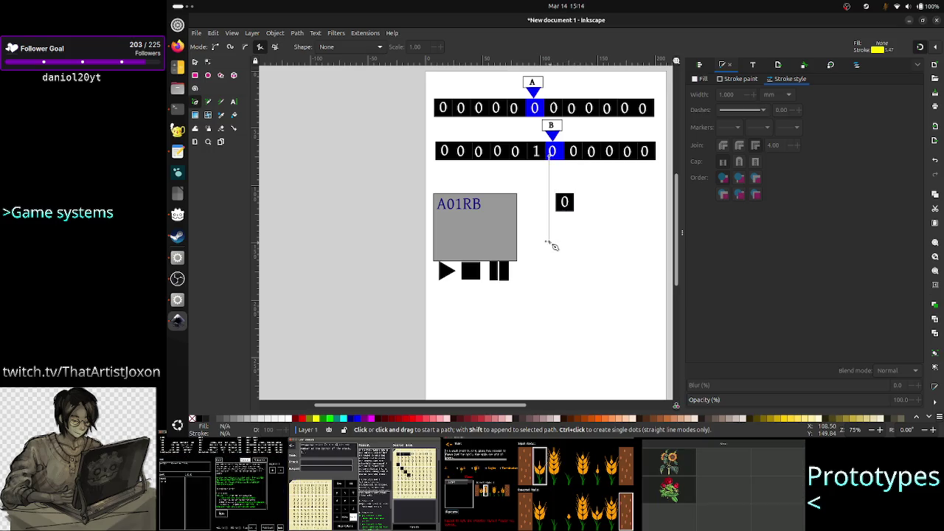
{"action": "left_click", "coordinate": [549, 242], "text": "ctrl"}
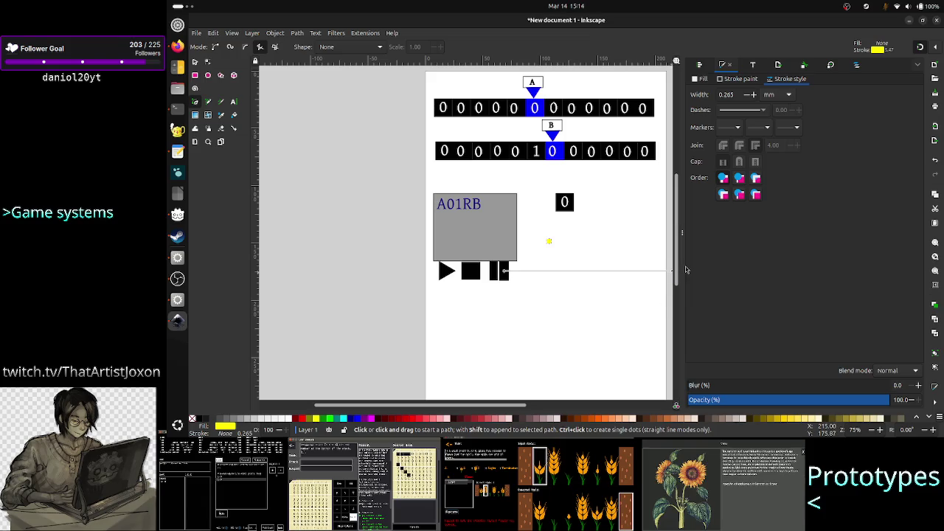
{"action": "left_click", "coordinate": [552, 241]}
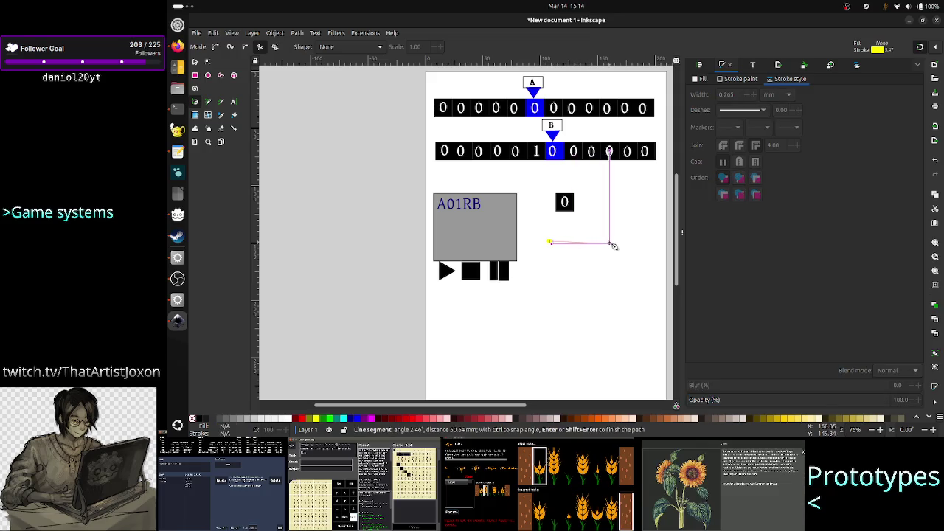
{"action": "left_click", "coordinate": [648, 241]}
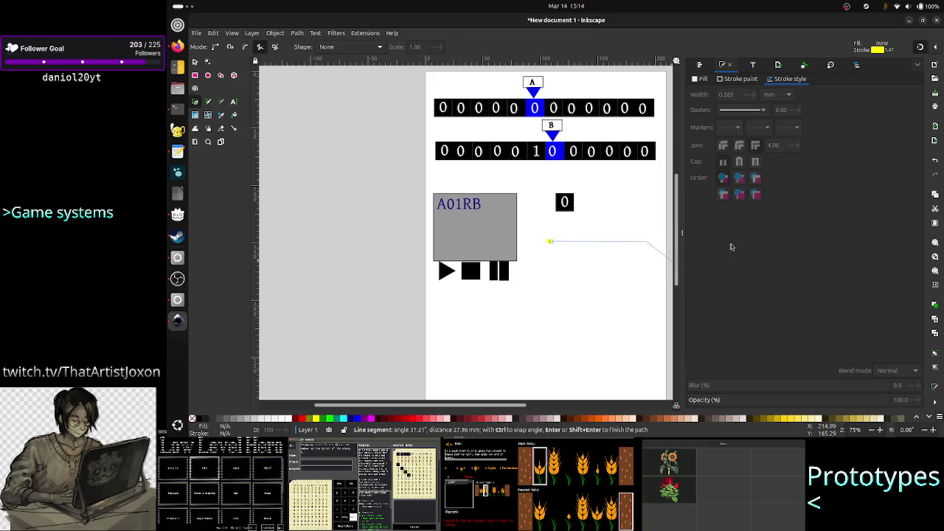
{"action": "key", "text": "Escape"}
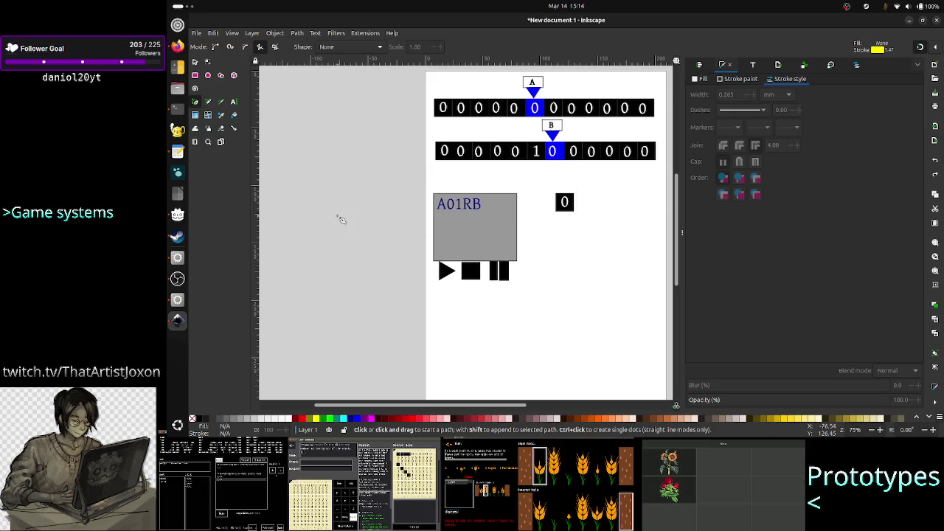
- Draw a thin horizontal bar below the 0 box with flat light-grey fill and no stroke
{"action": "left_click", "coordinate": [195, 75]}
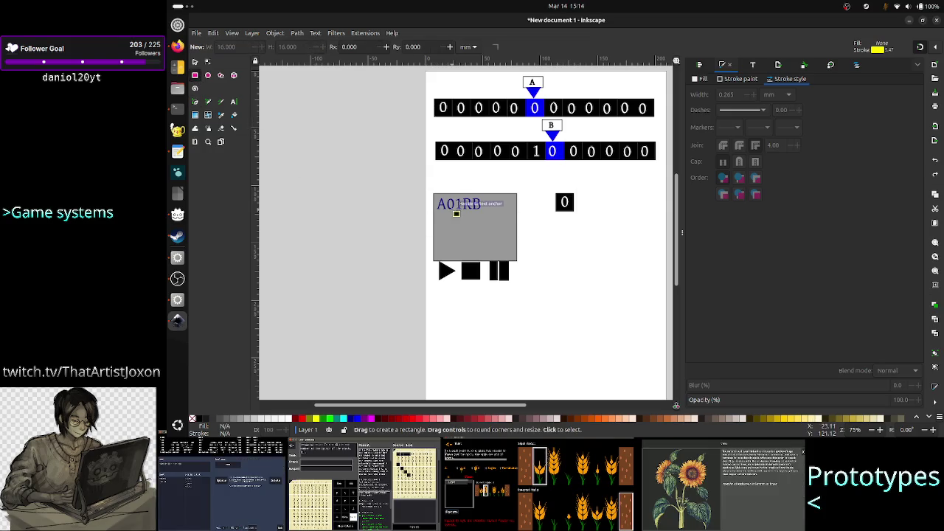
{"action": "left_click_drag", "start_coordinate": [541, 241], "coordinate": [649, 244]}
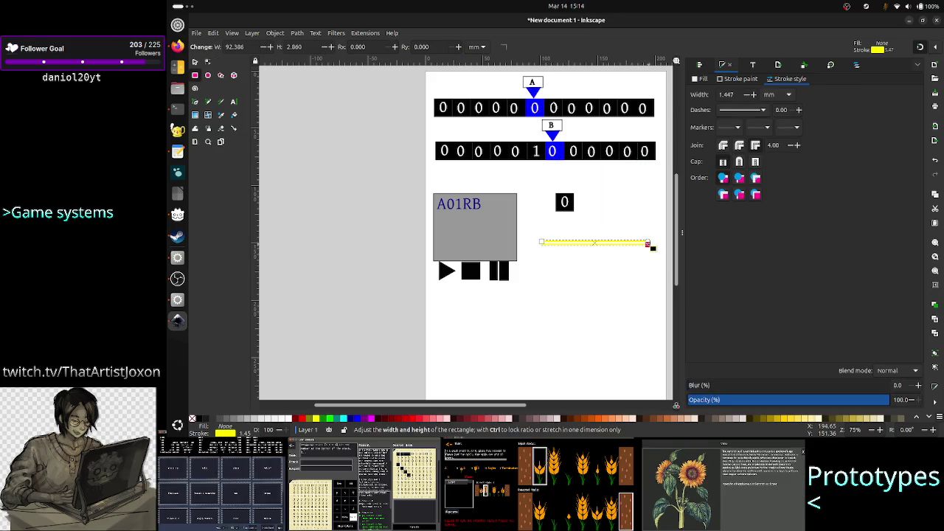
{"action": "left_click", "coordinate": [702, 79]}
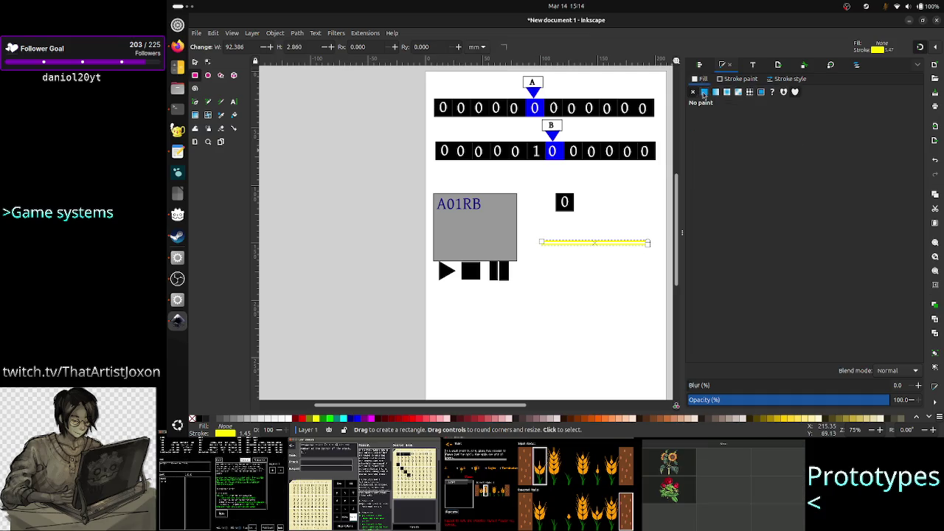
{"action": "left_click", "coordinate": [703, 92]}
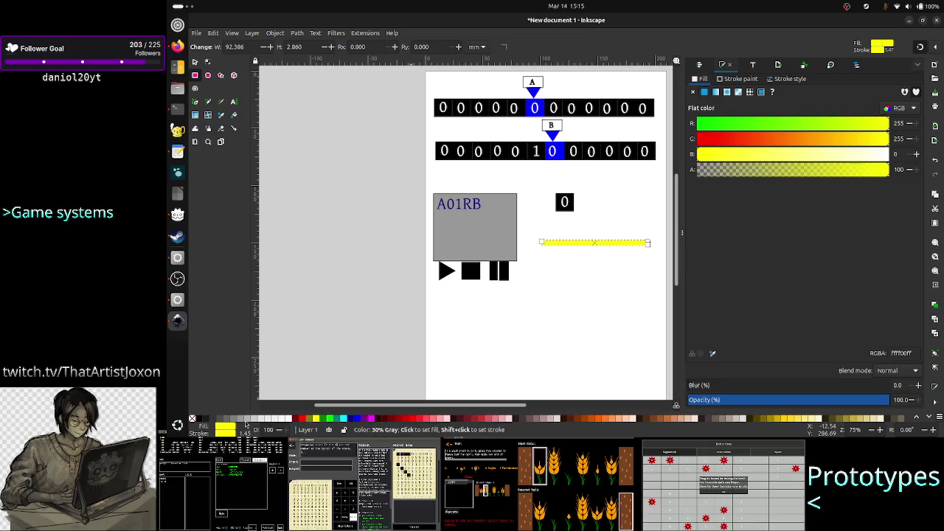
{"action": "left_click", "coordinate": [245, 423]}
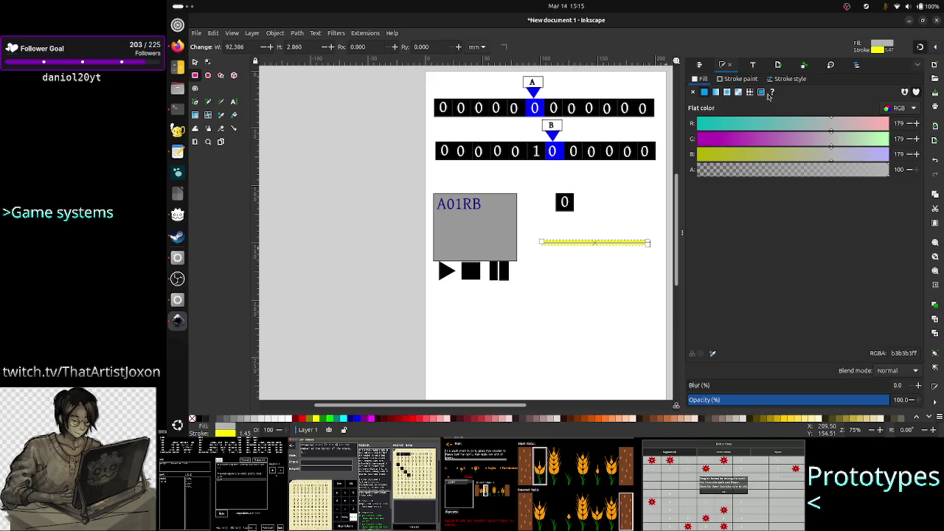
{"action": "left_click", "coordinate": [730, 78]}
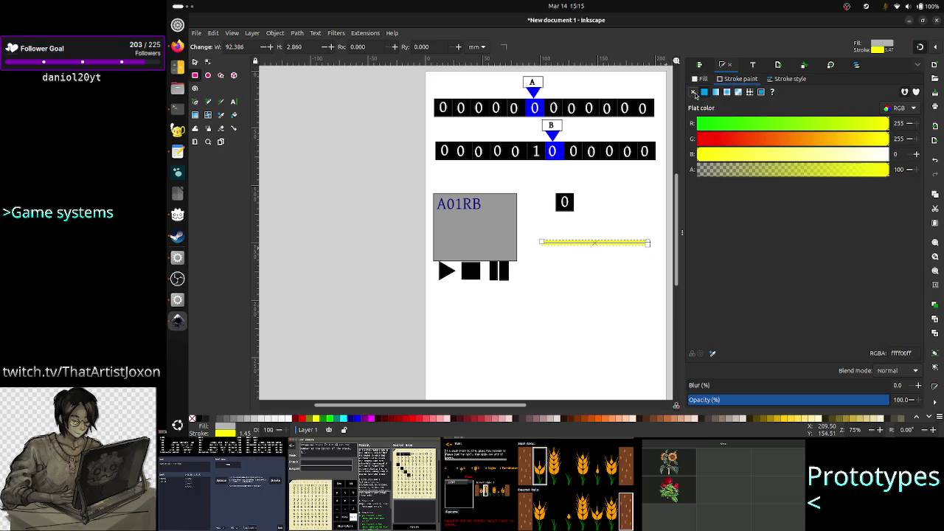
{"action": "left_click", "coordinate": [693, 92]}
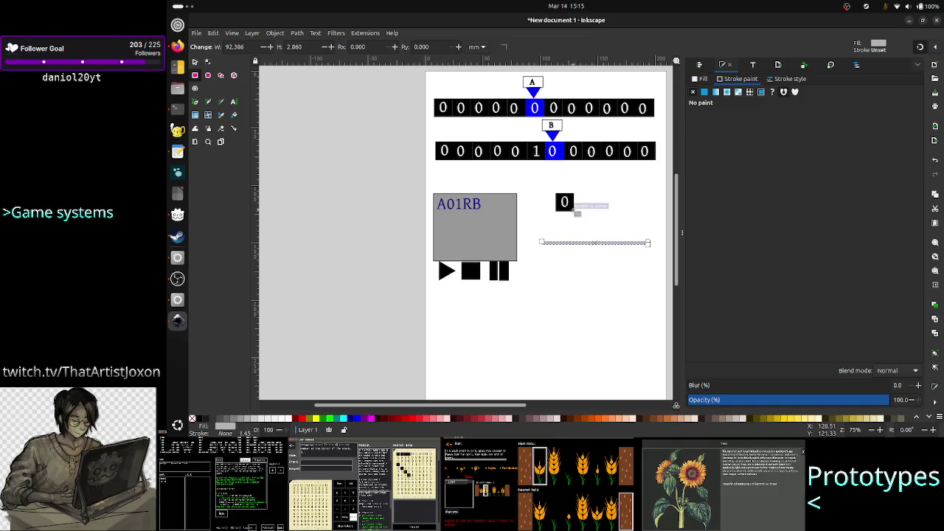
{"action": "left_click", "coordinate": [195, 62]}
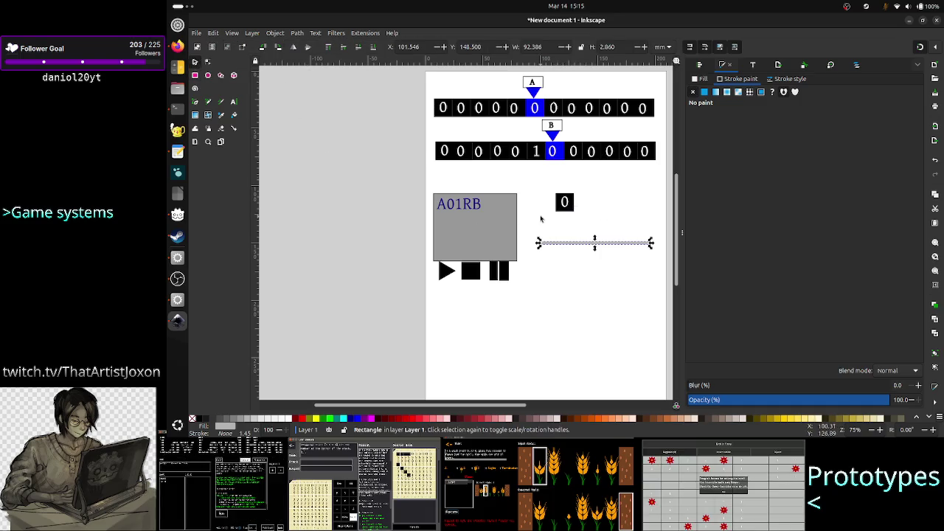
- Stamp two copies of the 0 box, align all three, move them onto the grey bar and group them
{"action": "left_click", "coordinate": [562, 206]}
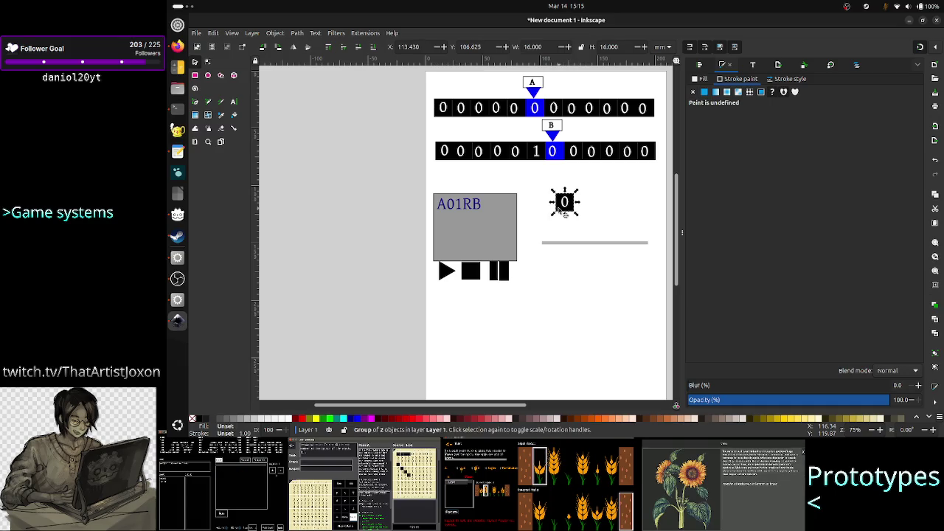
{"action": "mouse_move", "coordinate": [561, 210]}
{"action": "left_mouse_down"}
{"action": "mouse_move", "coordinate": [554, 216]}
{"action": "mouse_move", "coordinate": [590, 208]}
{"action": "left_mouse_up"}
{"action": "key", "text": "space"}
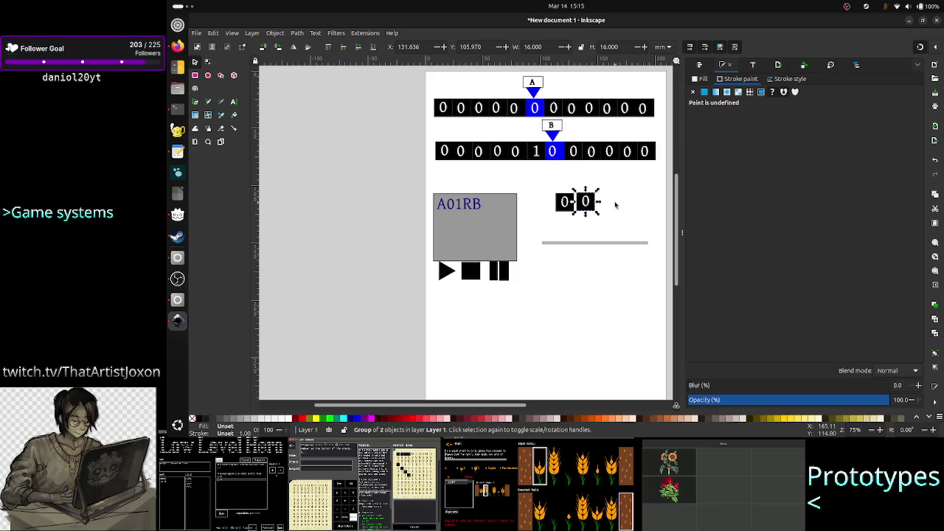
{"action": "key", "text": "ctrl+v"}
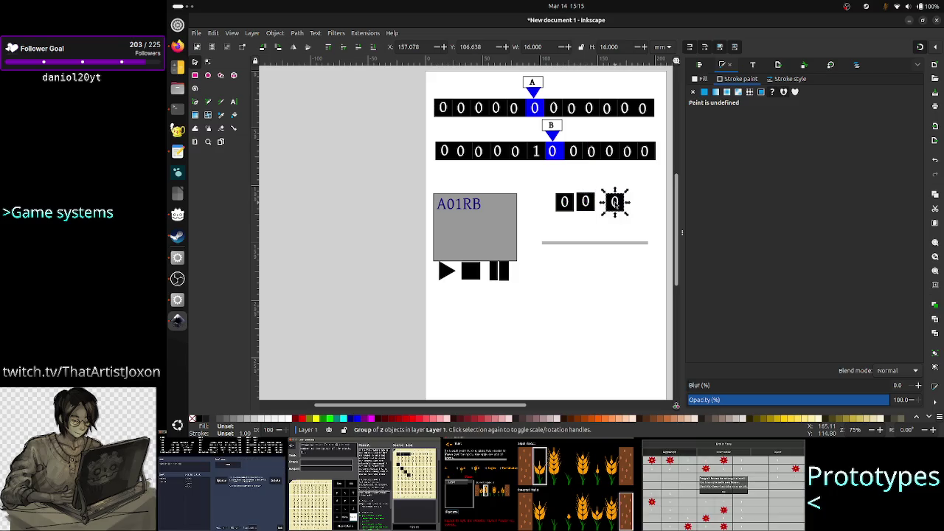
{"action": "left_click_drag", "start_coordinate": [614, 206], "coordinate": [606, 204]}
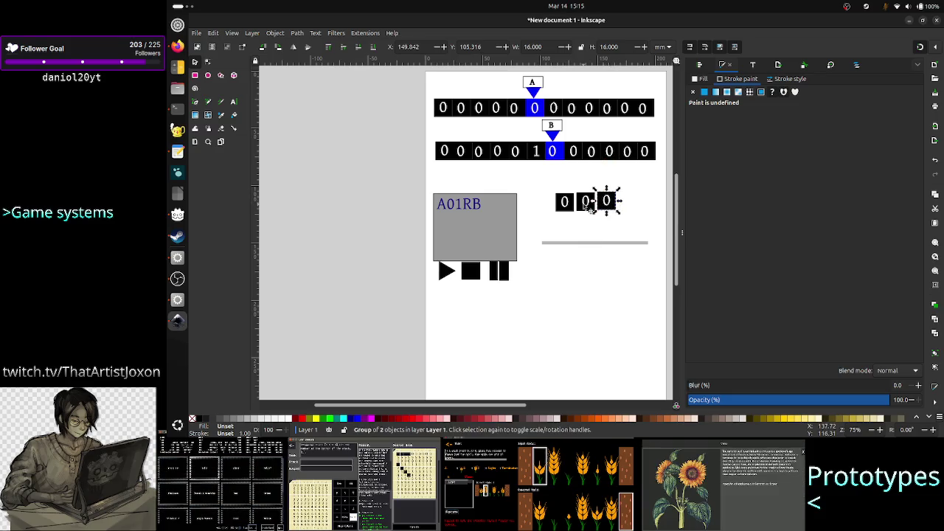
{"action": "left_click", "coordinate": [585, 207]}
{"action": "key", "text": "Down"}
{"action": "left_click", "coordinate": [614, 205]}
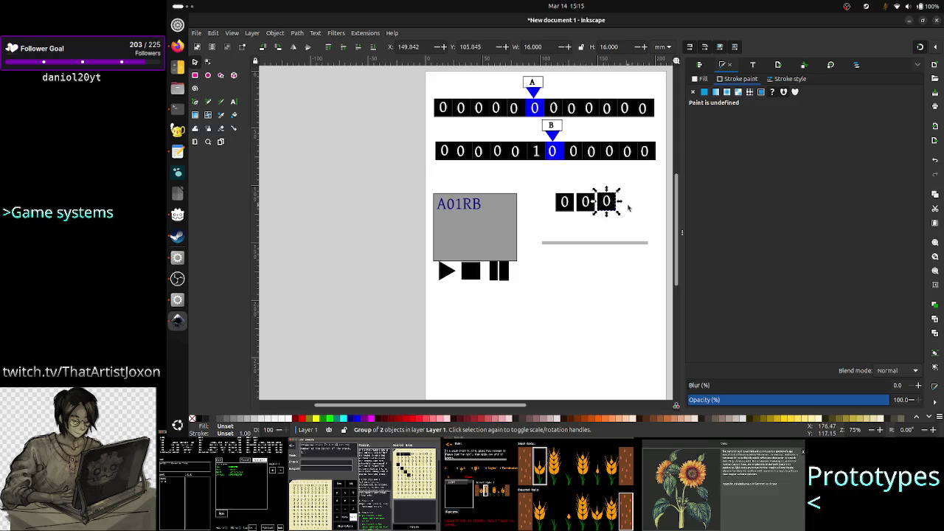
{"action": "mouse_move", "coordinate": [638, 216]}
{"action": "left_mouse_down"}
{"action": "mouse_move", "coordinate": [546, 197]}
{"action": "mouse_move", "coordinate": [538, 187]}
{"action": "left_mouse_up"}
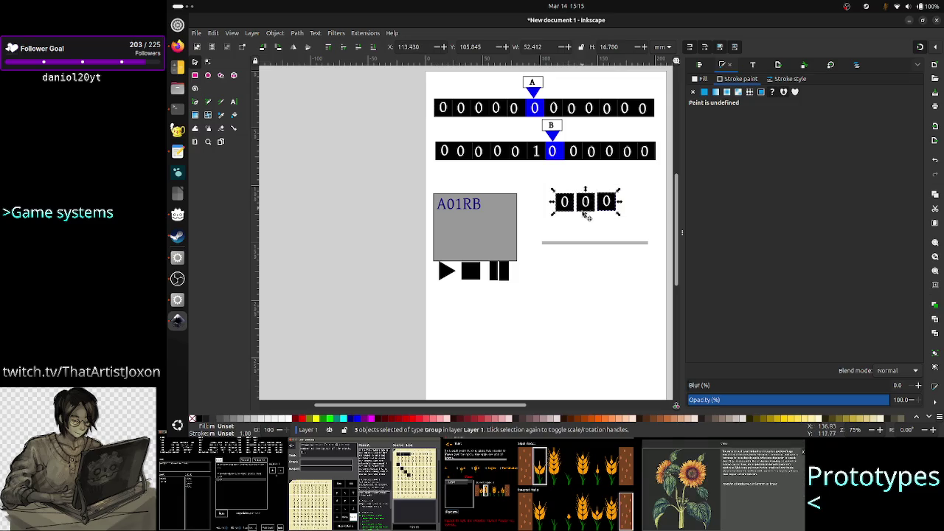
{"action": "left_click_drag", "start_coordinate": [581, 208], "coordinate": [573, 253]}
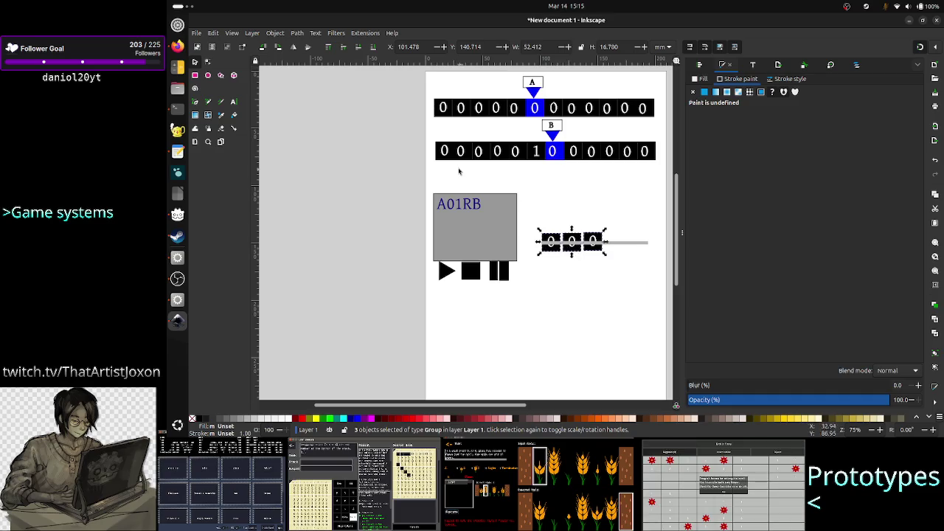
{"action": "right_click", "coordinate": [573, 253]}
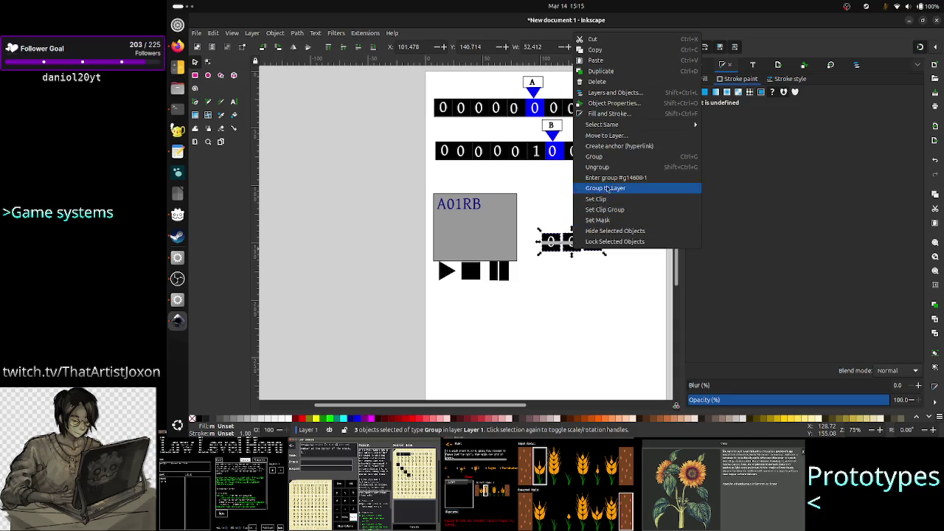
{"action": "left_click", "coordinate": [594, 156]}
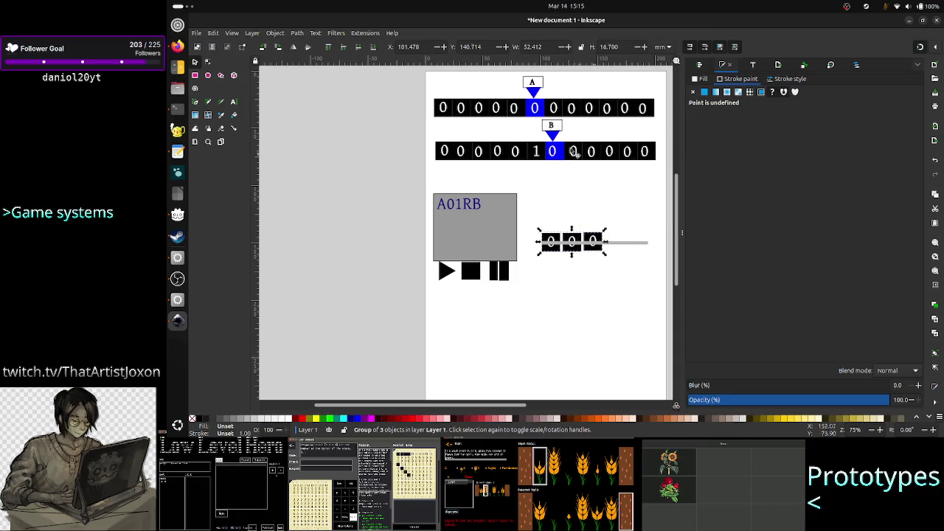
- Stamp a copy of the 000 group to its right, nudging it into line for six cells
{"action": "left_click", "coordinate": [277, 34]}
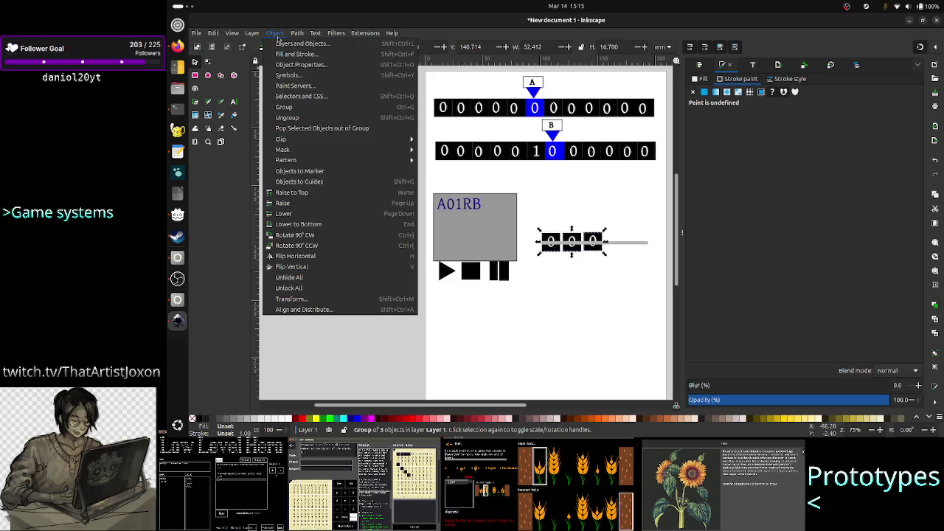
{"action": "left_click", "coordinate": [310, 192]}
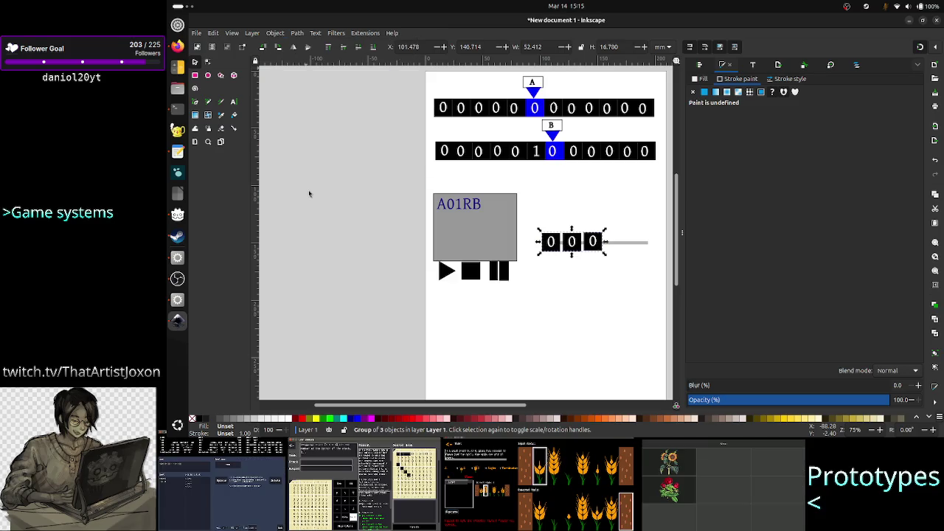
{"action": "left_click", "coordinate": [601, 279]}
{"action": "left_click", "coordinate": [601, 253]}
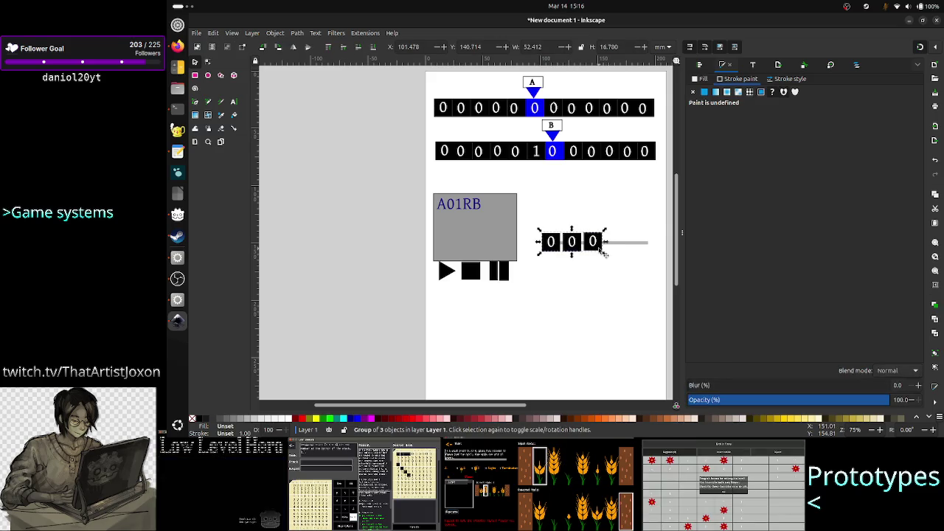
{"action": "left_click_drag", "start_coordinate": [601, 253], "coordinate": [636, 250]}
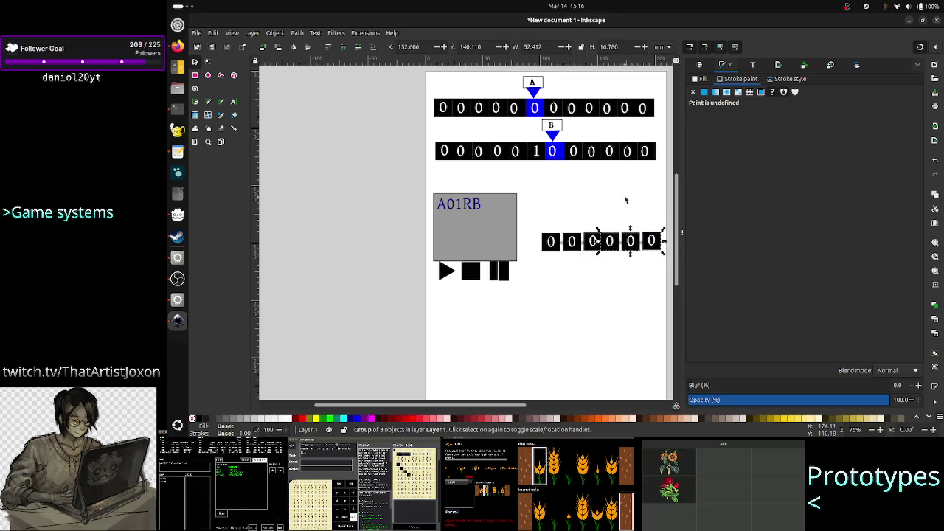
{"action": "key", "text": "Right"}
{"action": "key", "text": "Right"}
{"action": "key", "text": "Right"}
{"action": "key", "text": "Right"}
{"action": "key", "text": "Right"}
{"action": "key", "text": "Right"}
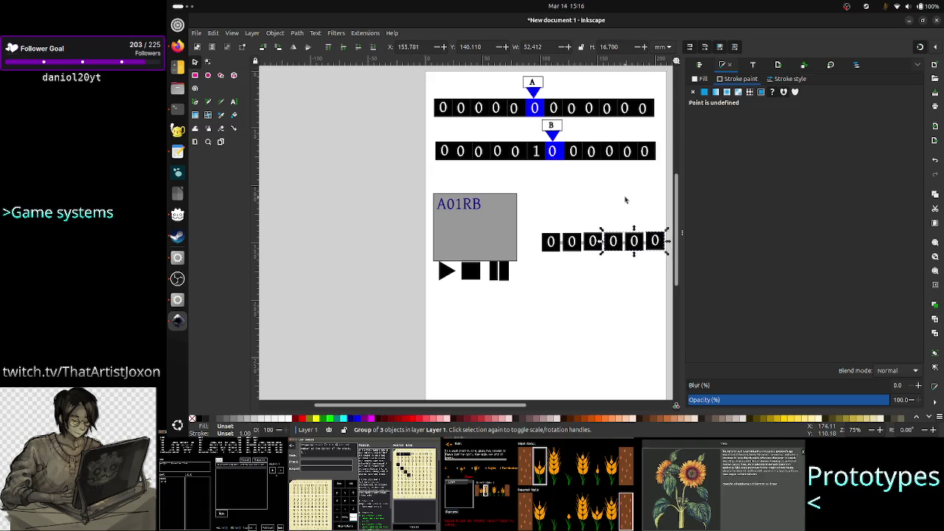
{"action": "key", "text": "Right"}
{"action": "left_click", "coordinate": [646, 199]}
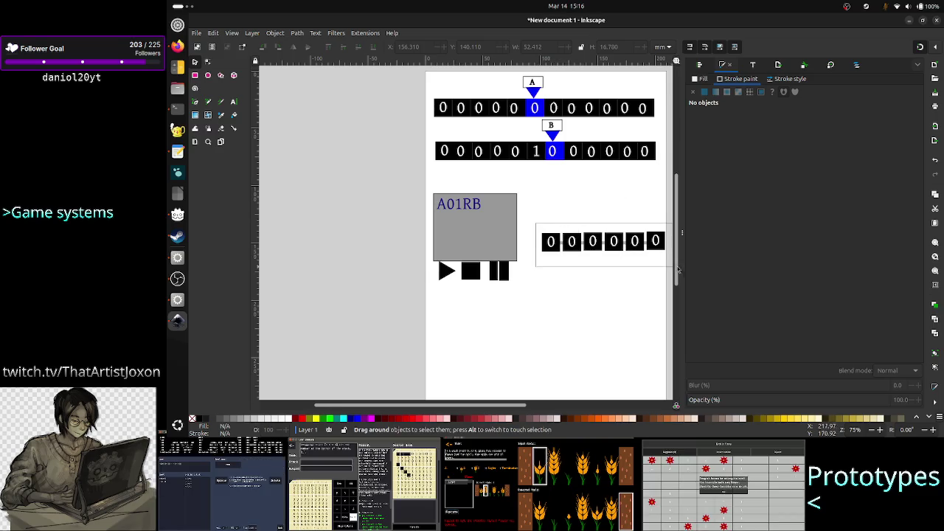
- Group the six-cell row and paste a copy aligned as a second row beneath it
{"action": "left_click_drag", "start_coordinate": [536, 226], "coordinate": [637, 267]}
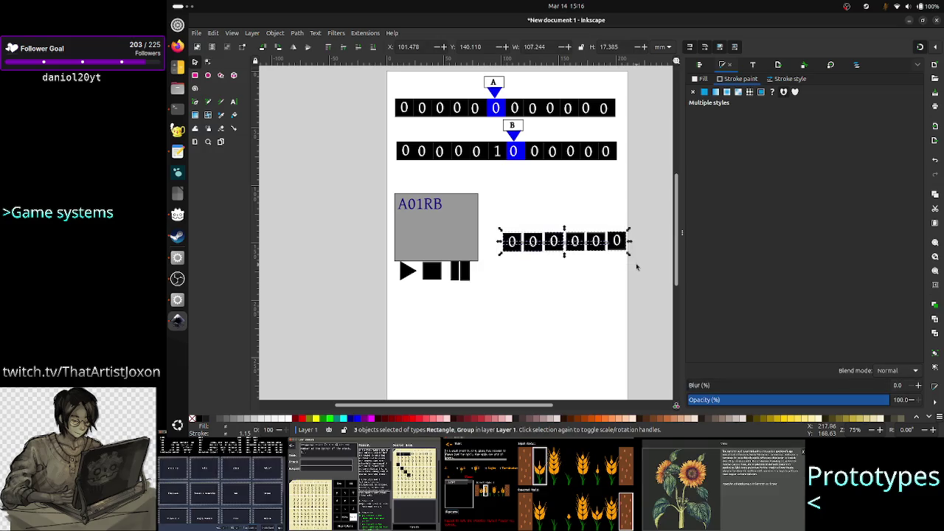
{"action": "right_click", "coordinate": [625, 251]}
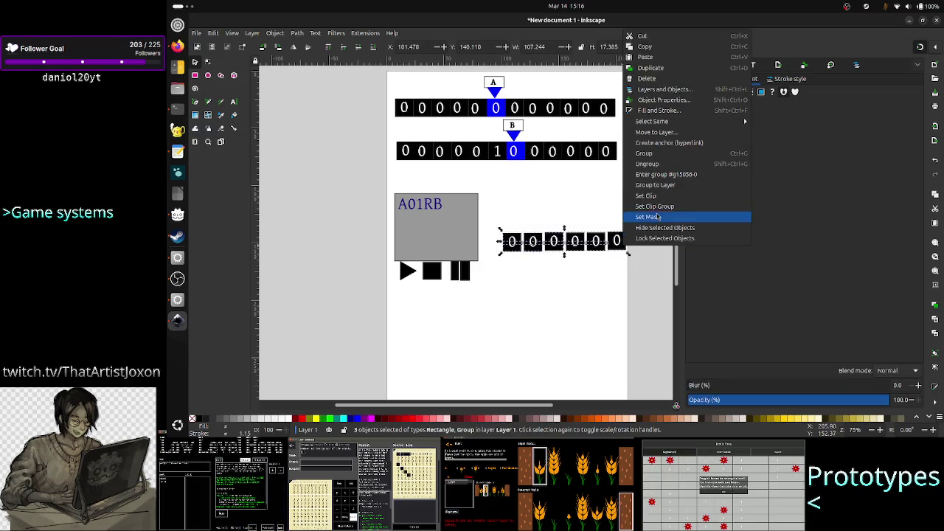
{"action": "left_click", "coordinate": [660, 154]}
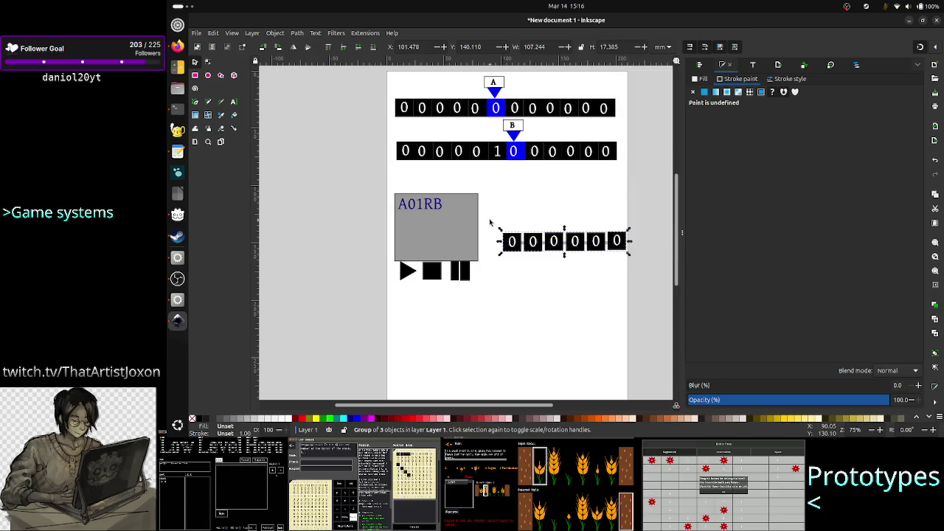
{"action": "key", "text": "ctrl+v"}
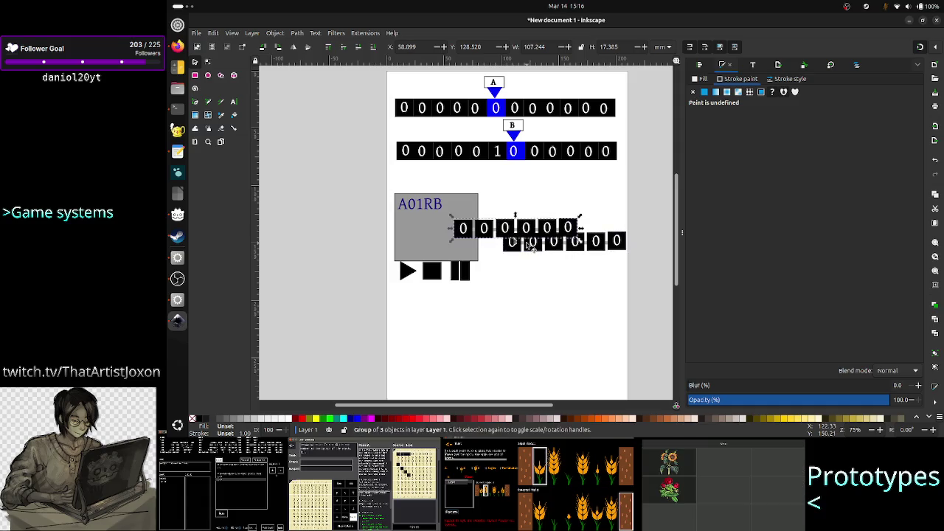
{"action": "left_click_drag", "start_coordinate": [528, 233], "coordinate": [571, 271]}
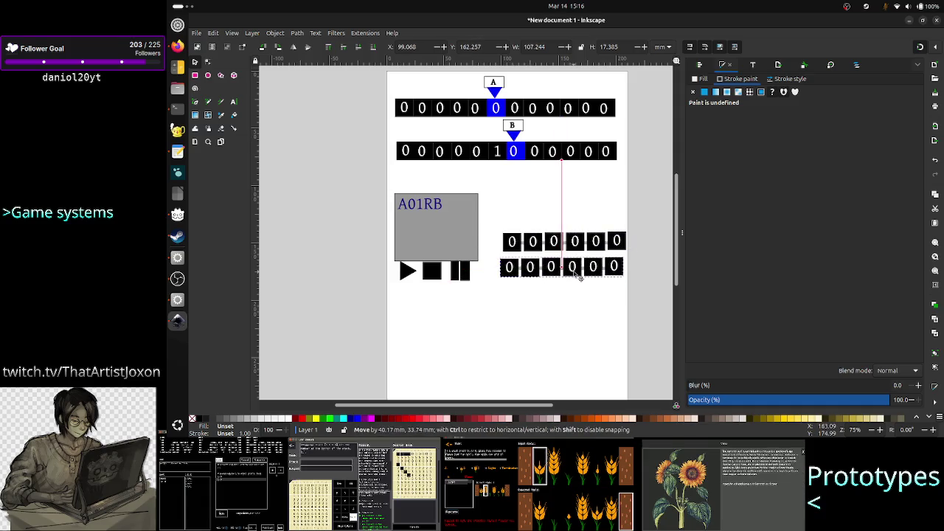
{"action": "left_click_drag", "start_coordinate": [577, 242], "coordinate": [562, 193]}
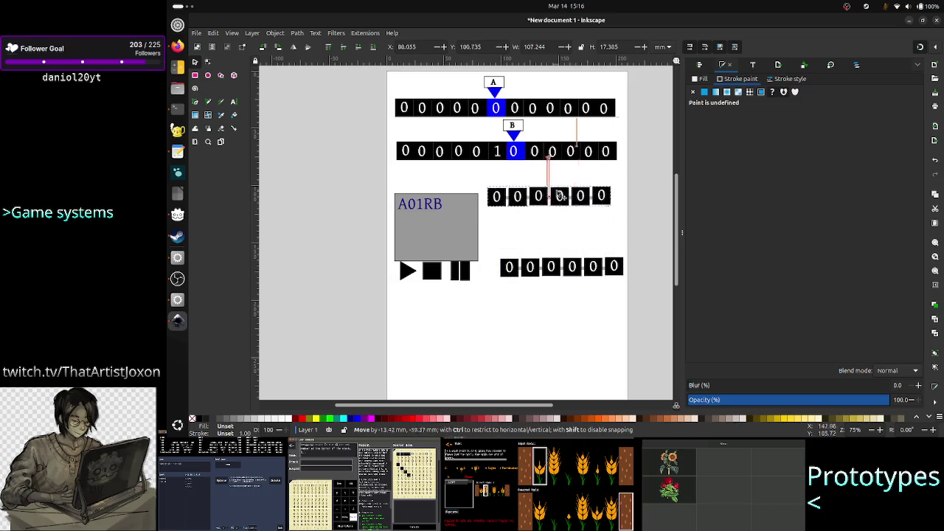
{"action": "left_click_drag", "start_coordinate": [564, 274], "coordinate": [551, 224]}
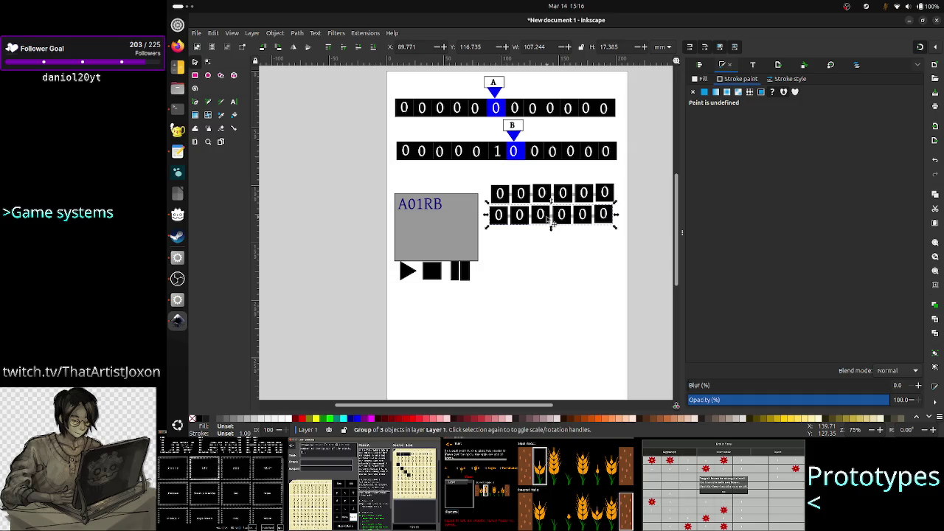
{"action": "key", "text": "Right"}
{"action": "key", "text": "Right"}
{"action": "key", "text": "Right"}
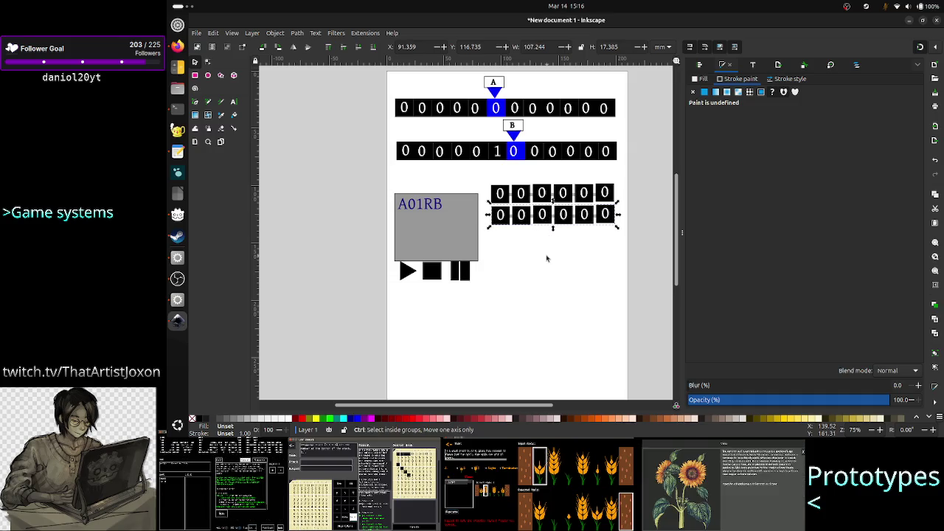
- Paste a third six-cell row and nudge it into place under the other two
{"action": "key", "text": "ctrl+v"}
{"action": "left_click_drag", "start_coordinate": [537, 264], "coordinate": [542, 242]}
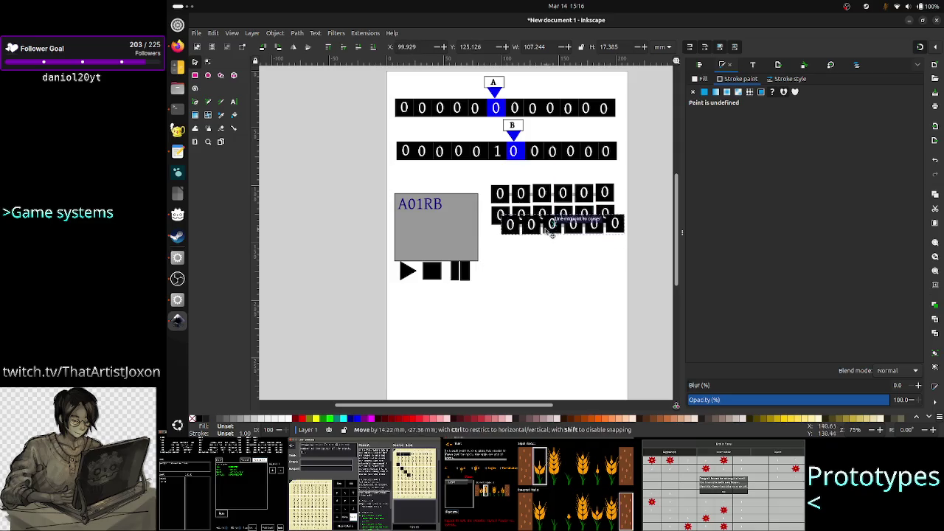
{"action": "key", "text": "Down"}
{"action": "key", "text": "Down"}
{"action": "key", "text": "Down"}
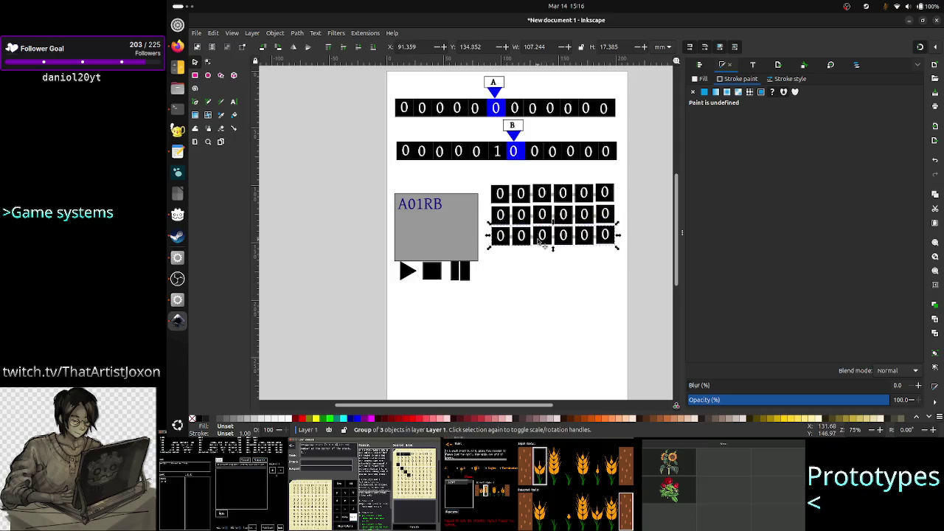
{"action": "left_click", "coordinate": [551, 274]}
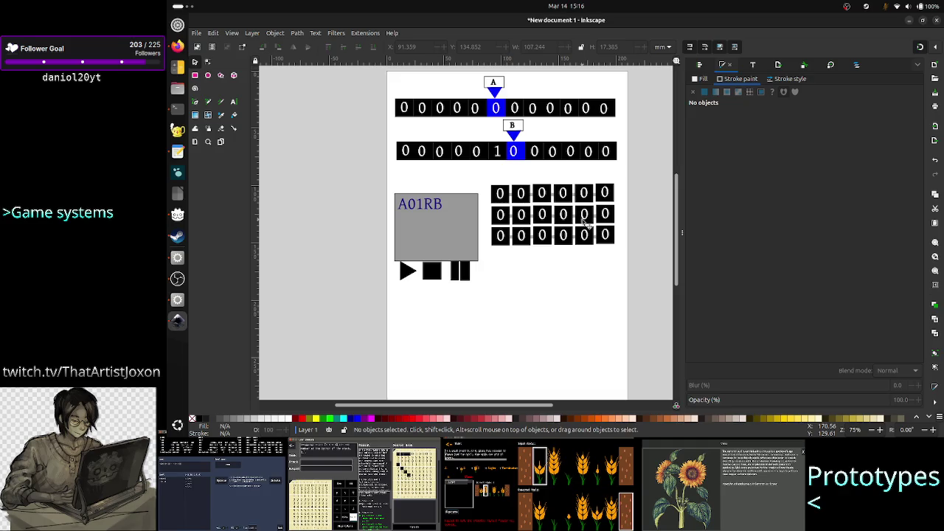
- Glance at the UI design notes, then return to the drawing
{"action": "scroll", "coordinate": [583, 223], "scroll_direction": "up", "scroll_amount": 3}
{"action": "scroll", "coordinate": [541, 203], "scroll_direction": "down", "scroll_amount": 2}
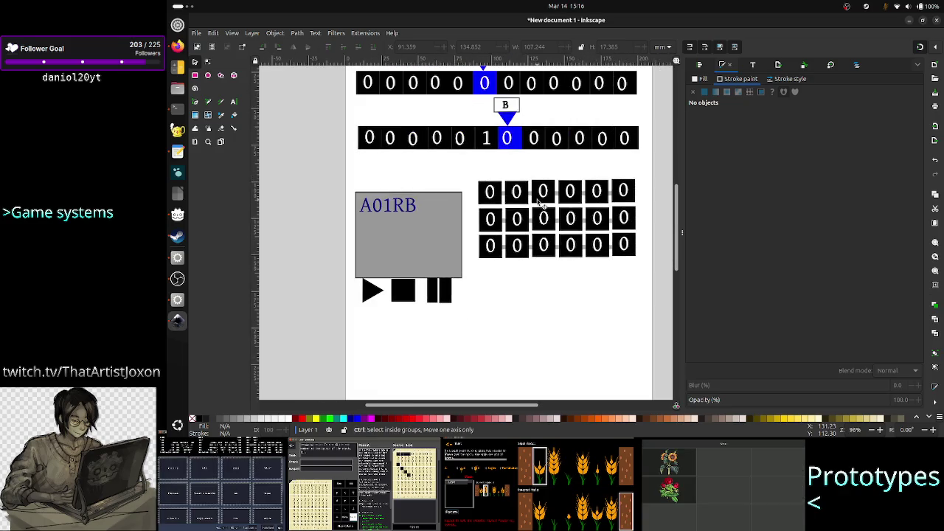
{"action": "scroll", "coordinate": [540, 203], "scroll_direction": "up", "scroll_amount": 1}
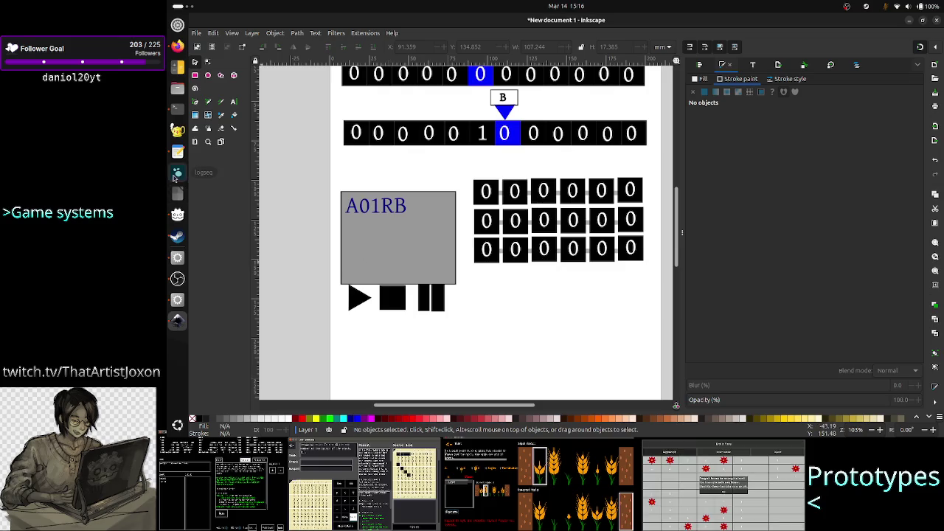
{"action": "left_click", "coordinate": [177, 150]}
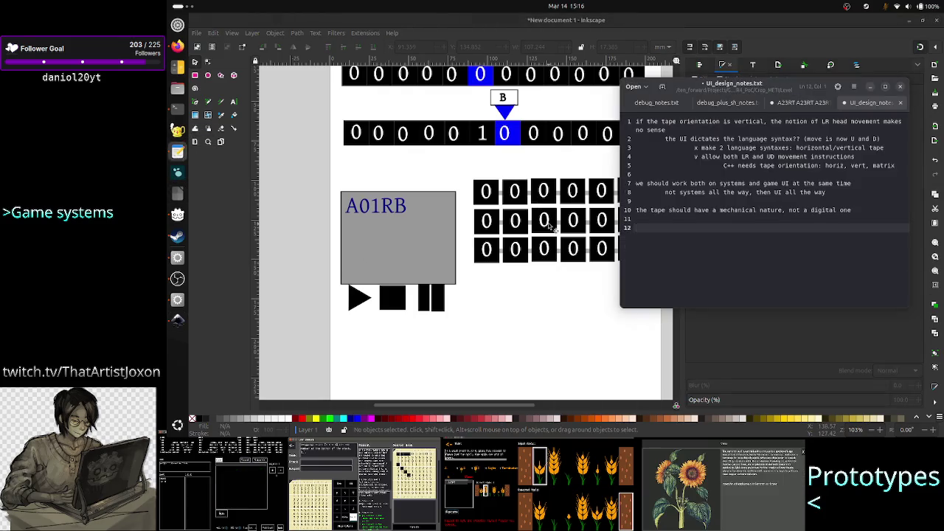
{"action": "left_click", "coordinate": [507, 29]}
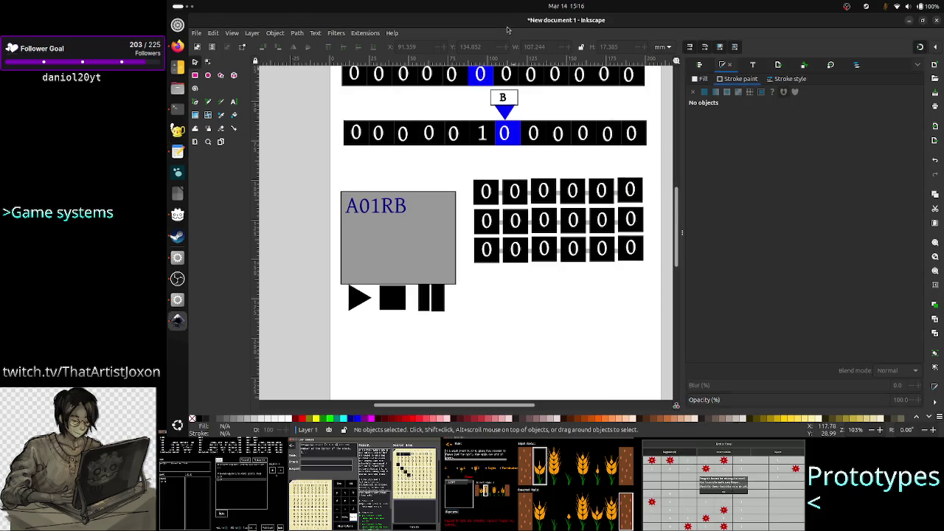
- Save the drawing as level_UI_concepts.svg and bring up UI_design_notes.txt beside it
{"action": "key", "text": "ctrl+s"}
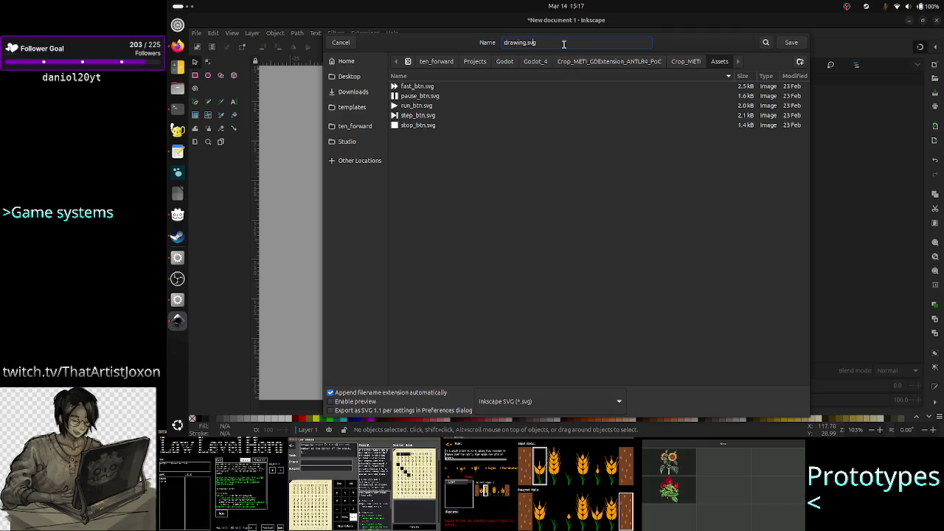
{"action": "type", "text": "lev"}
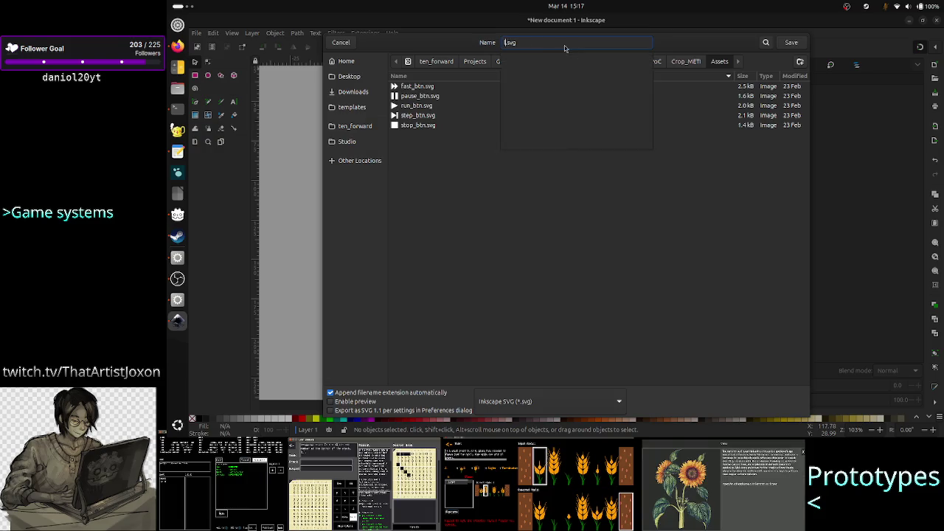
{"action": "type", "text": "el_"}
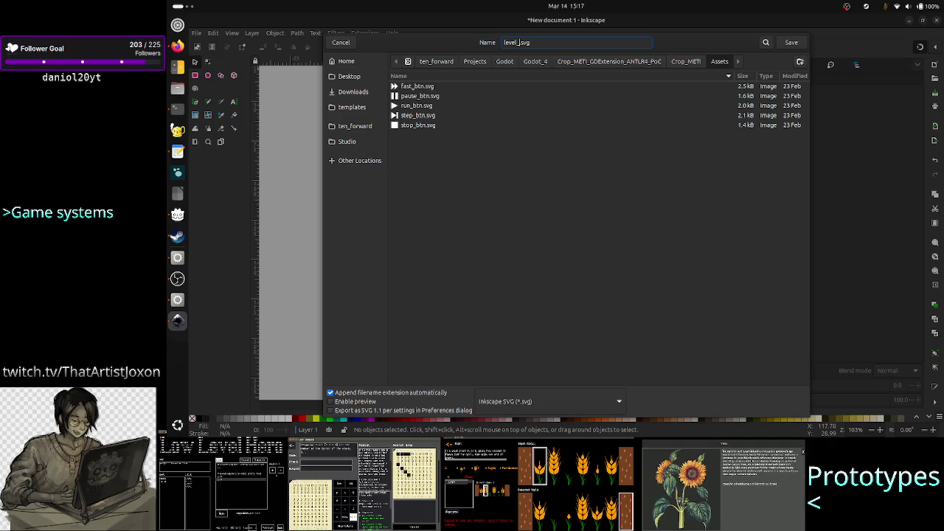
{"action": "type", "text": "UI_"}
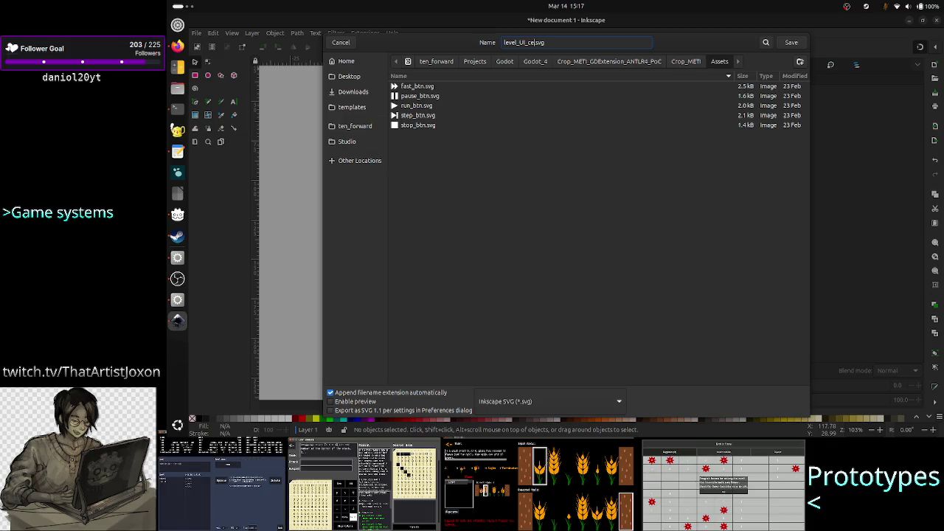
{"action": "type", "text": "con"}
{"action": "type", "text": "s"}
{"action": "key", "text": "Return"}
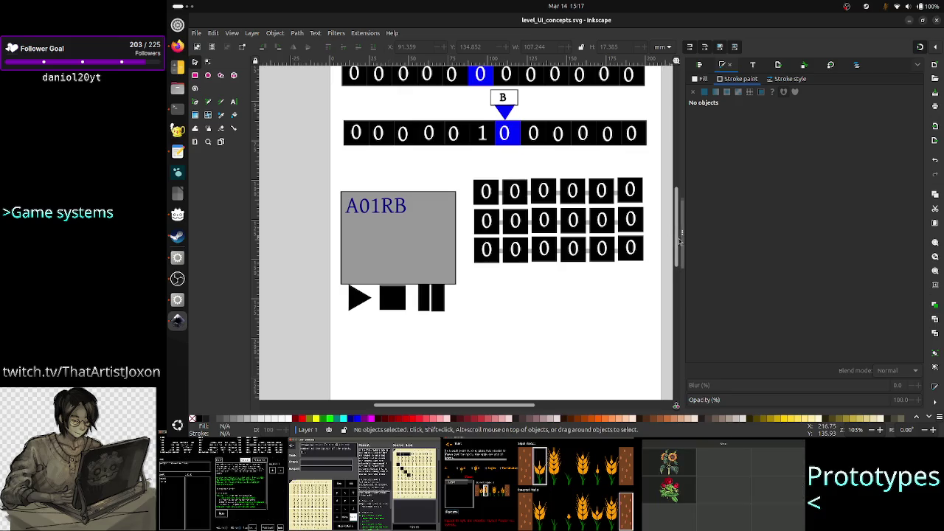
{"action": "left_click", "coordinate": [178, 152]}
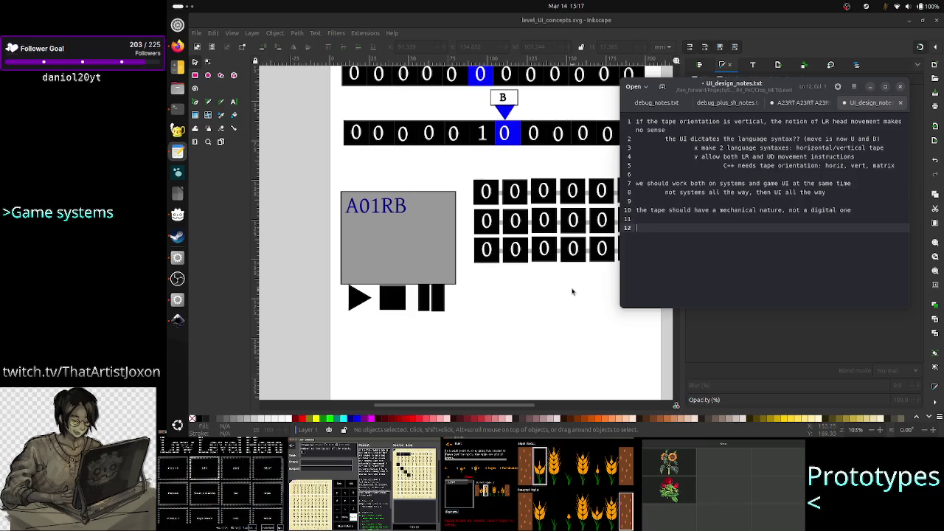
- Hide the notes, switch to Firefox's '2d lattice' image results, and select the search query
{"action": "left_click", "coordinate": [556, 300]}
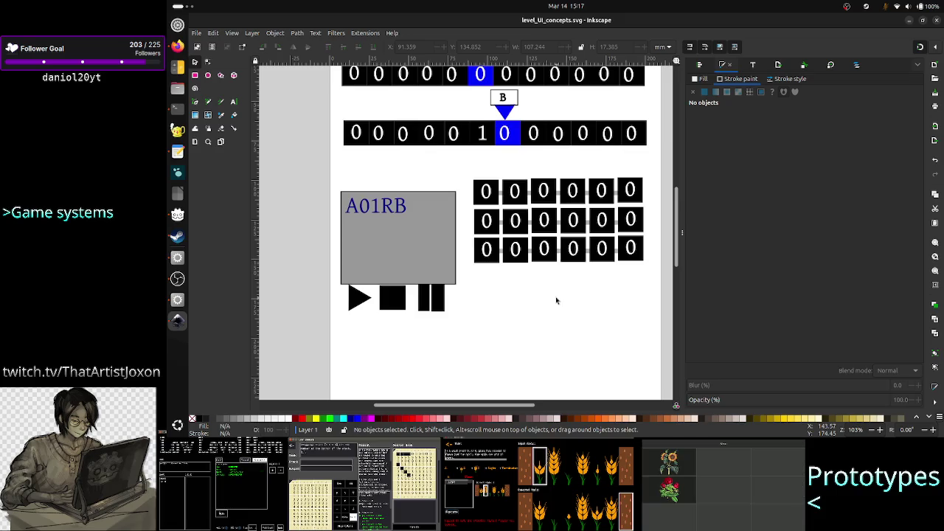
{"action": "left_click", "coordinate": [177, 46]}
{"action": "left_click", "coordinate": [431, 73]}
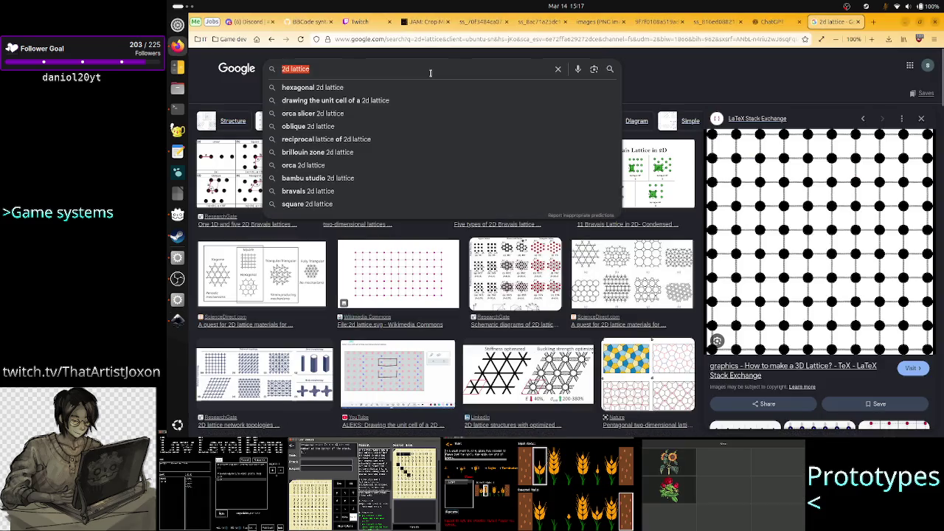
- Search Google Images for 'water meter', then for 'rolling digit display'
{"action": "type", "text": "water"}
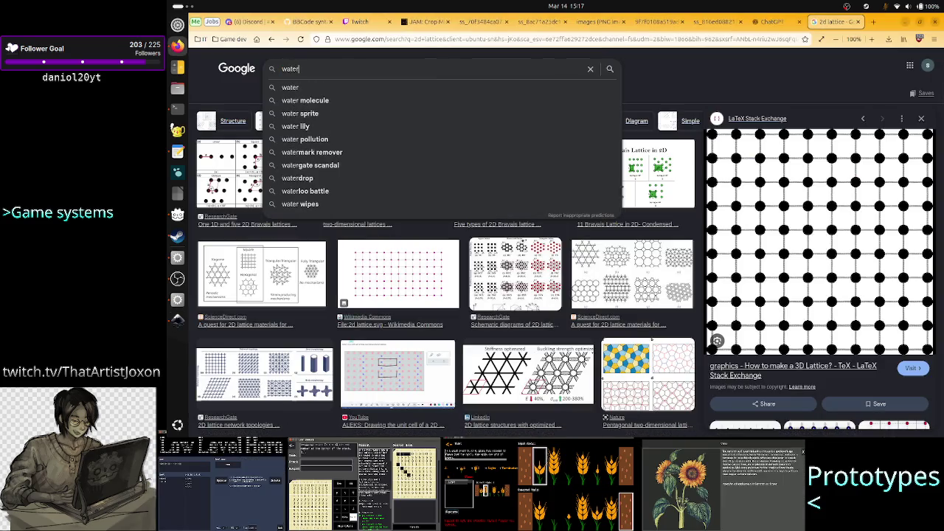
{"action": "type", "text": " meter"}
{"action": "key", "text": "Return"}
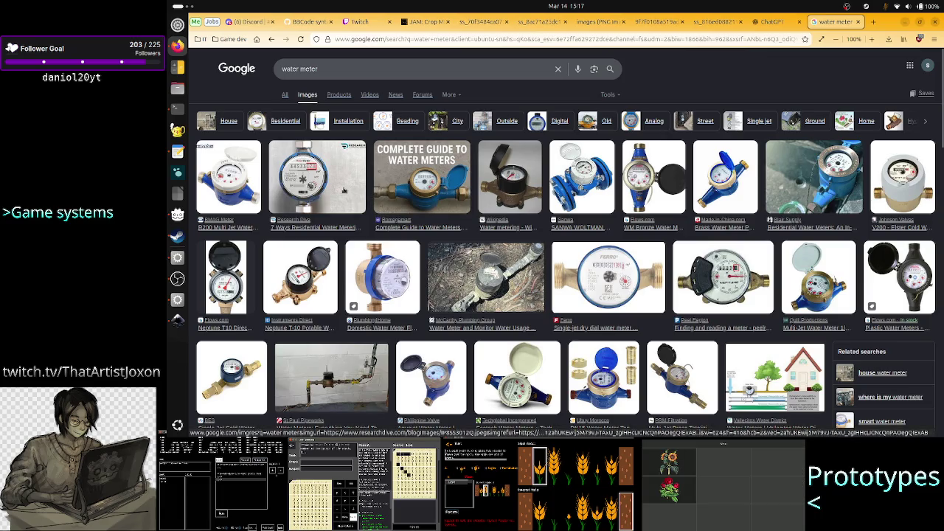
{"action": "triple_click", "coordinate": [376, 72]}
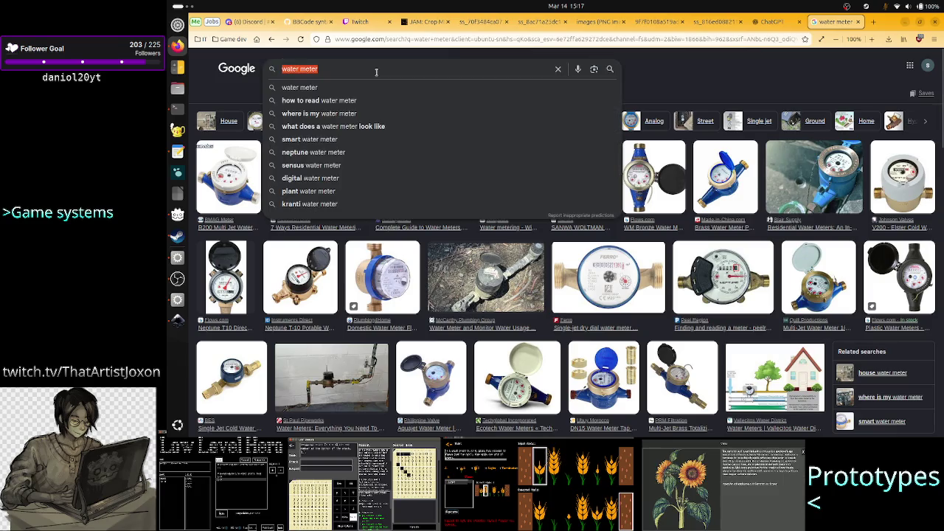
{"action": "type", "text": "rol"}
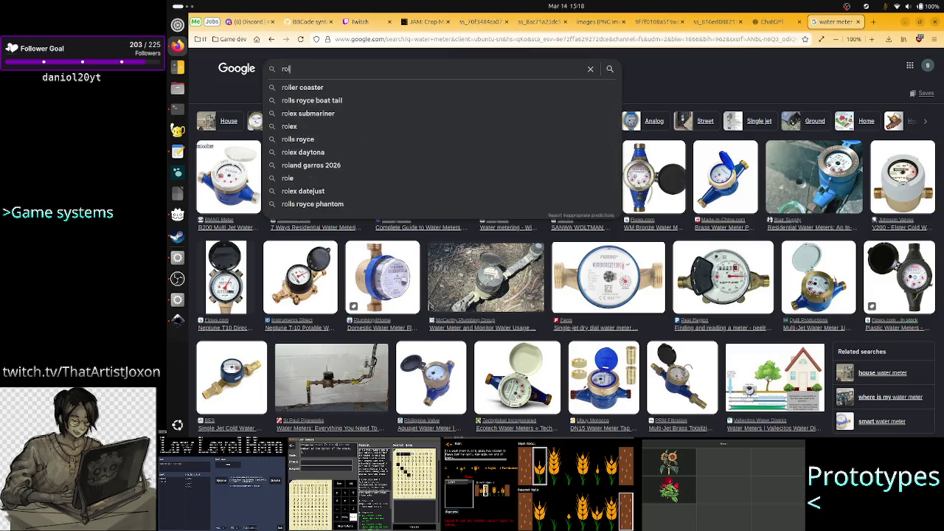
{"action": "type", "text": "ling"}
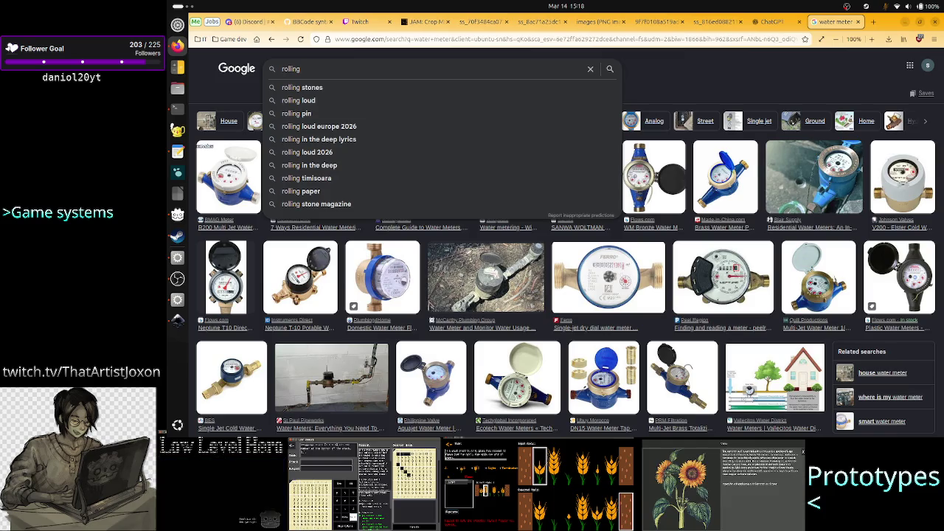
{"action": "type", "text": " digit displ"}
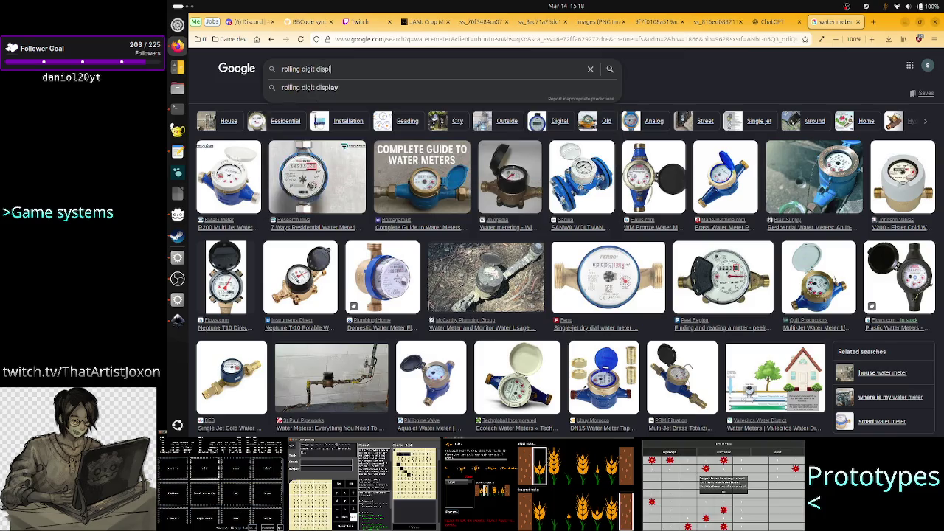
{"action": "type", "text": "ay"}
{"action": "key", "text": "Return"}
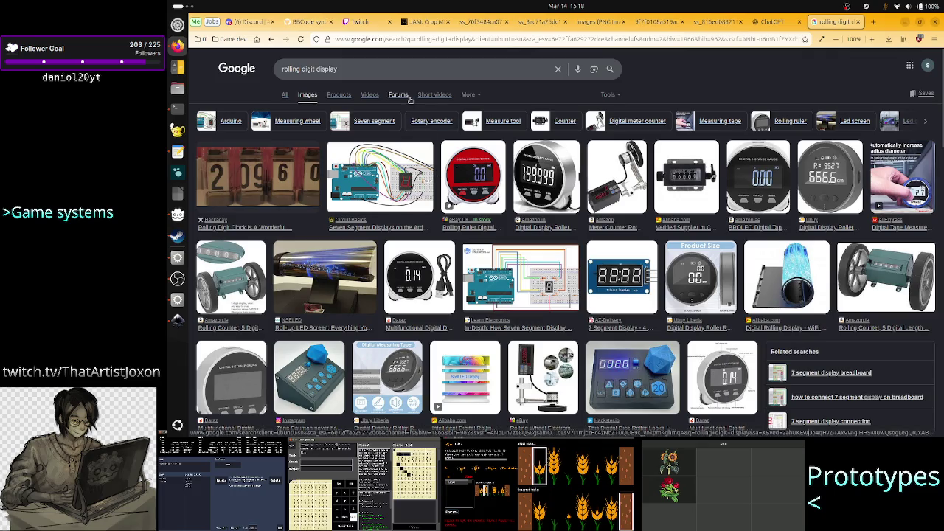
- Refine the query to 'mechanic rolling digit display' and run the search
{"action": "left_click", "coordinate": [403, 68]}
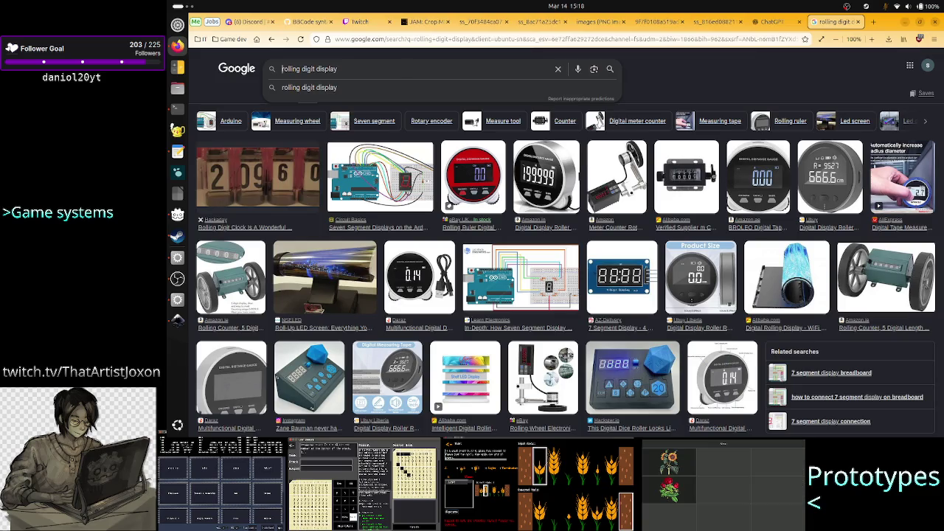
{"action": "key", "text": "Home"}
{"action": "type", "text": "mechanic"}
{"action": "key", "text": "Return"}
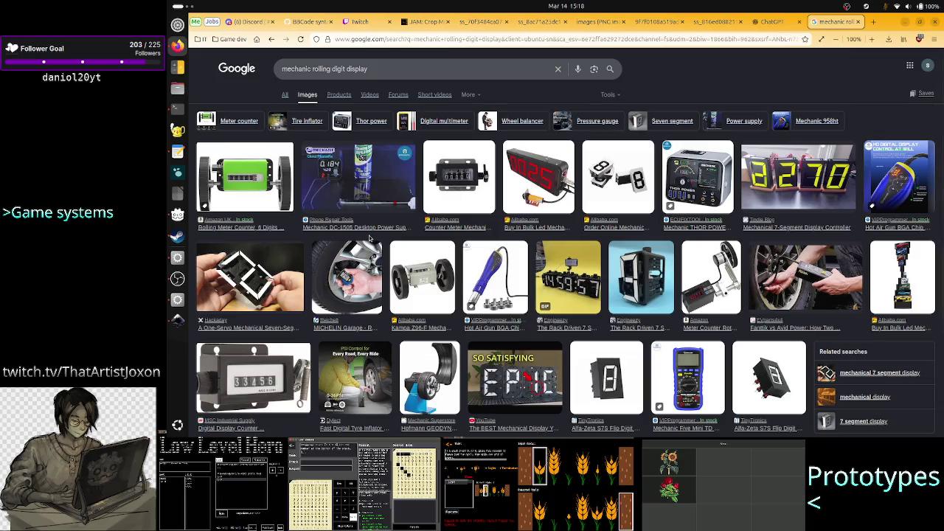
- Browse the rolling digit display results and preview the green rolling meter counter image
{"action": "scroll", "coordinate": [375, 382], "scroll_direction": "down", "scroll_amount": 3}
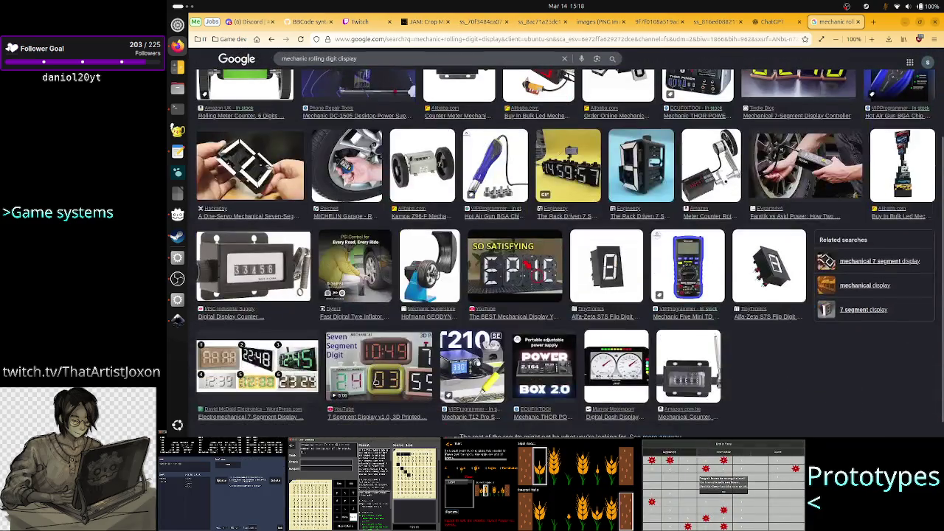
{"action": "scroll", "coordinate": [374, 381], "scroll_direction": "down", "scroll_amount": 1}
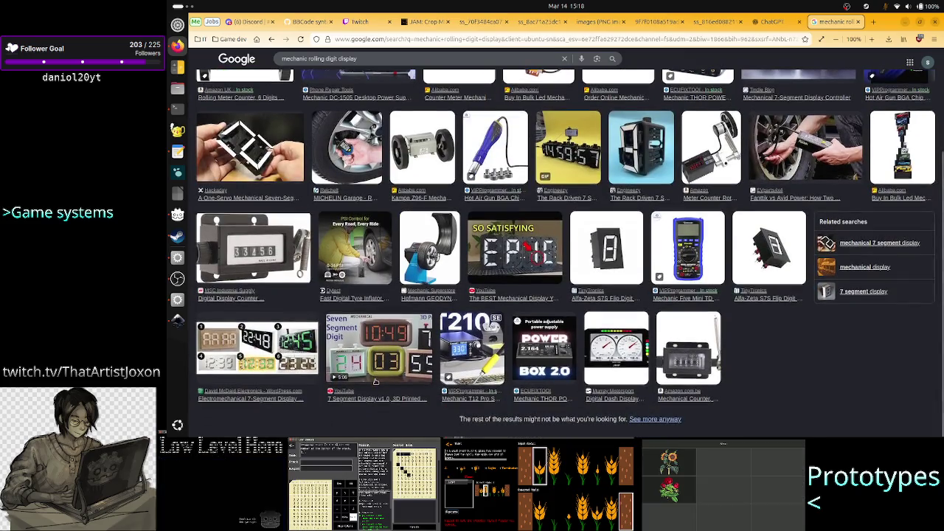
{"action": "scroll", "coordinate": [375, 382], "scroll_direction": "up", "scroll_amount": 1}
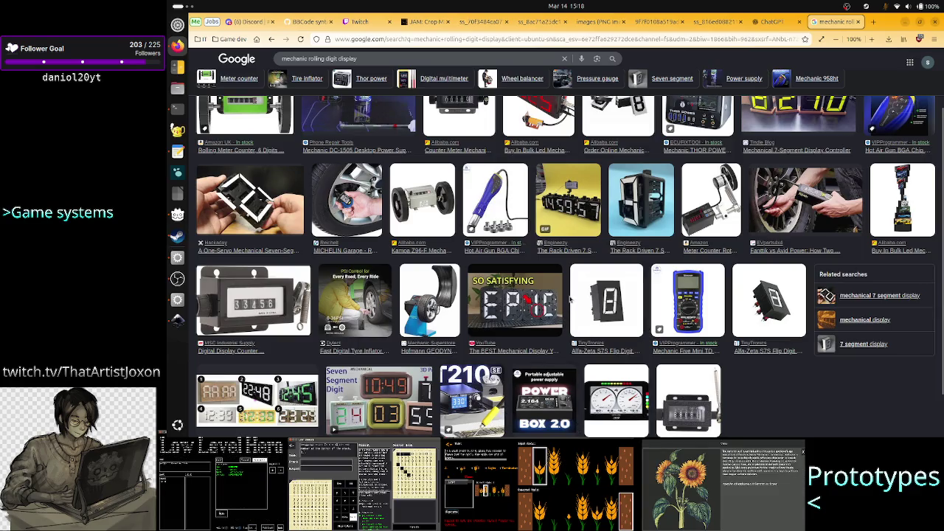
{"action": "scroll", "coordinate": [570, 299], "scroll_direction": "up", "scroll_amount": 2}
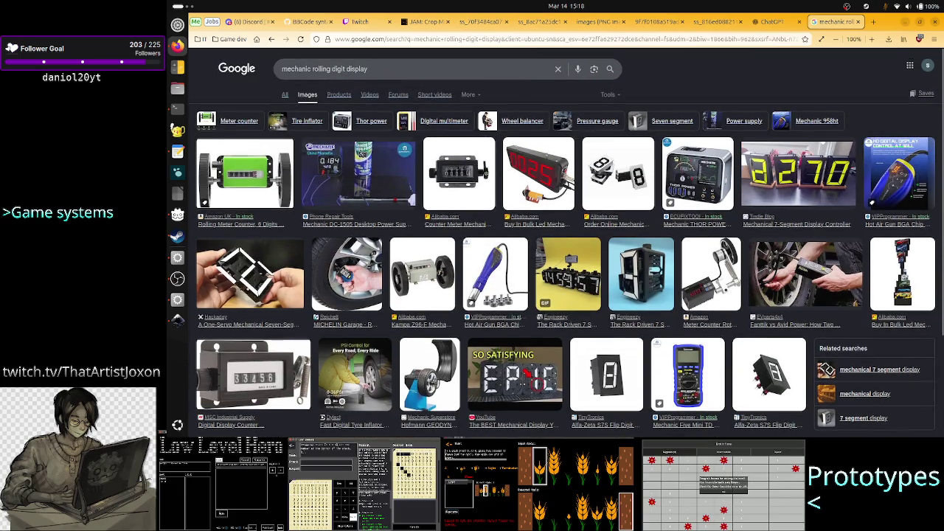
{"action": "left_click", "coordinate": [256, 189]}
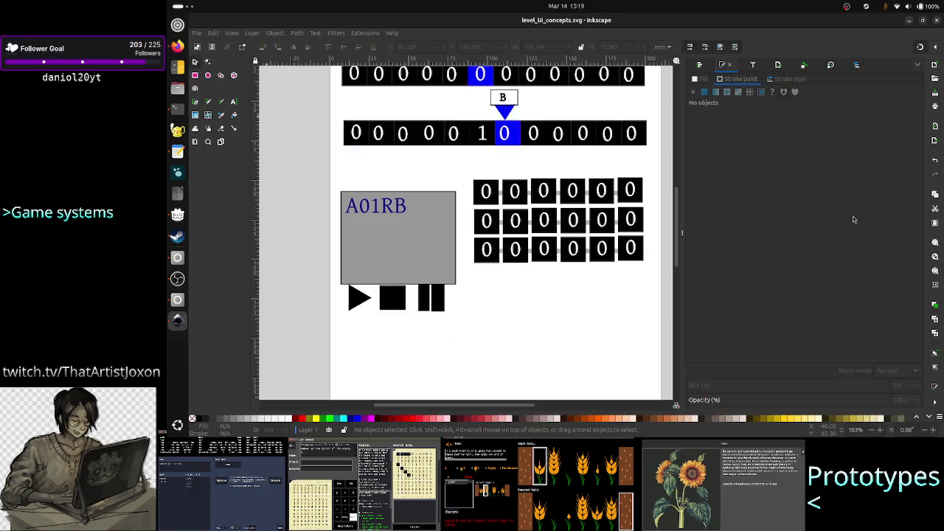
{"action": "key", "text": "alt+Tab"}
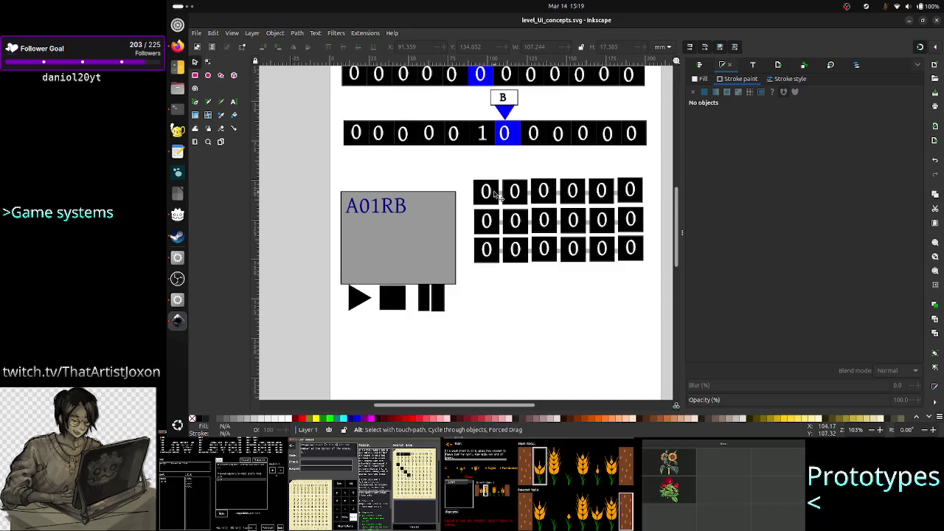
{"action": "key", "text": "alt+Tab"}
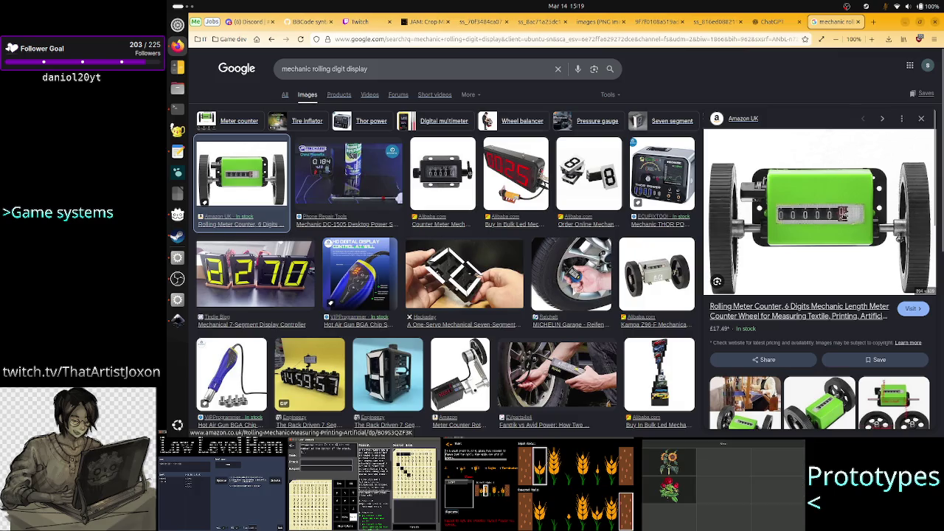
- Search Google Images for 'mechanic digit flip display like in train station boards'
{"action": "key", "text": "alt+Tab"}
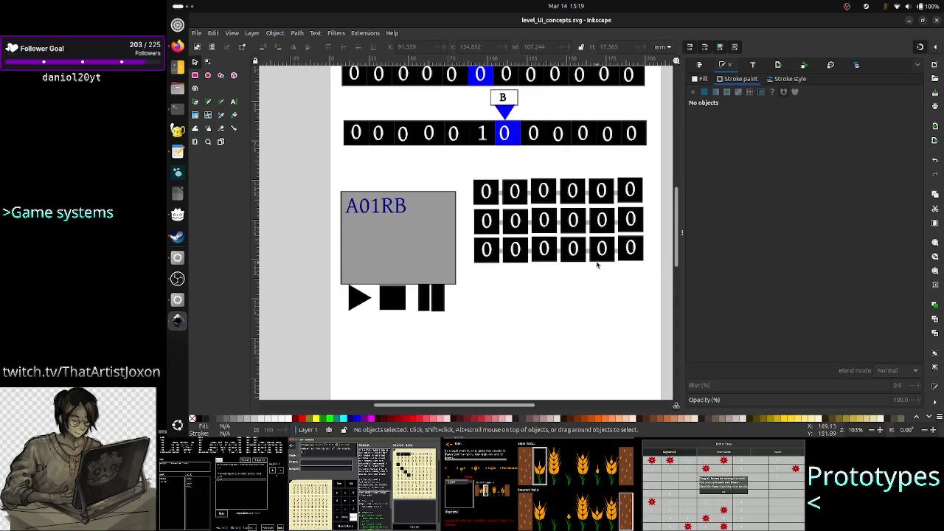
{"action": "key", "text": "alt+Tab"}
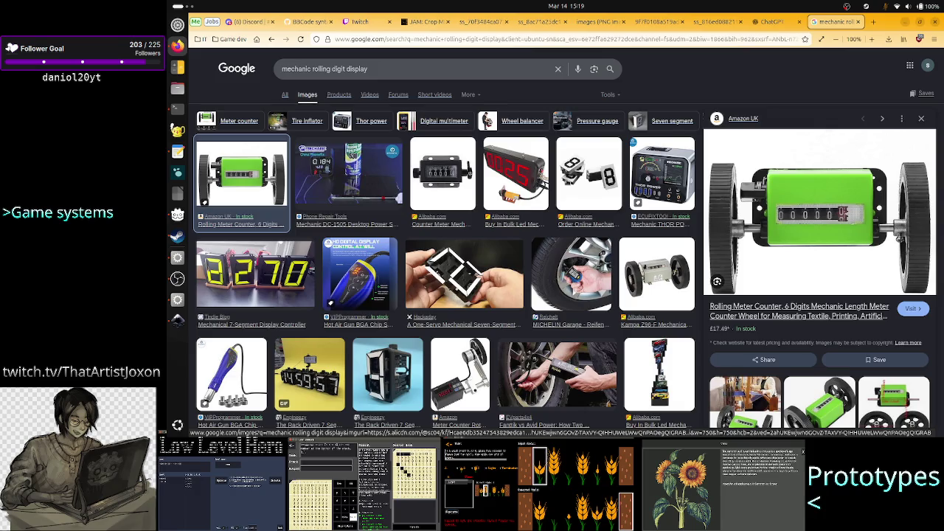
{"action": "double_click", "coordinate": [384, 69]}
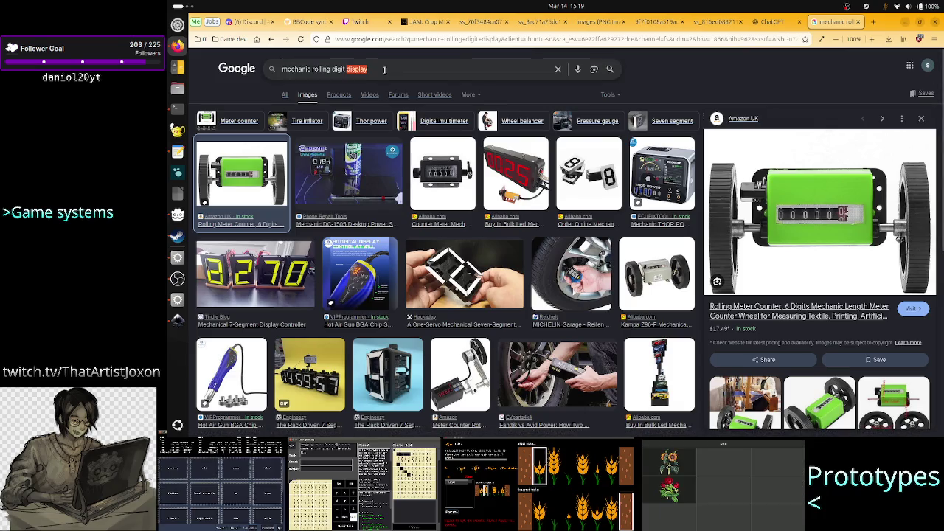
{"action": "left_click", "coordinate": [384, 69]}
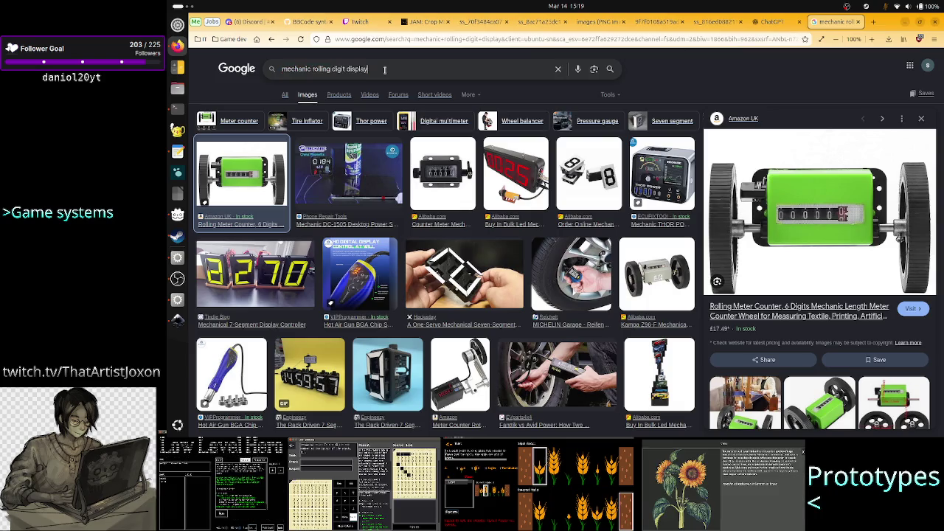
{"action": "key", "text": "BackSpace"}
{"action": "key", "text": "BackSpace"}
{"action": "key", "text": "BackSpace"}
{"action": "key", "text": "BackSpace"}
{"action": "key", "text": "BackSpace"}
{"action": "key", "text": "BackSpace"}
{"action": "key", "text": "BackSpace"}
{"action": "key", "text": "BackSpace"}
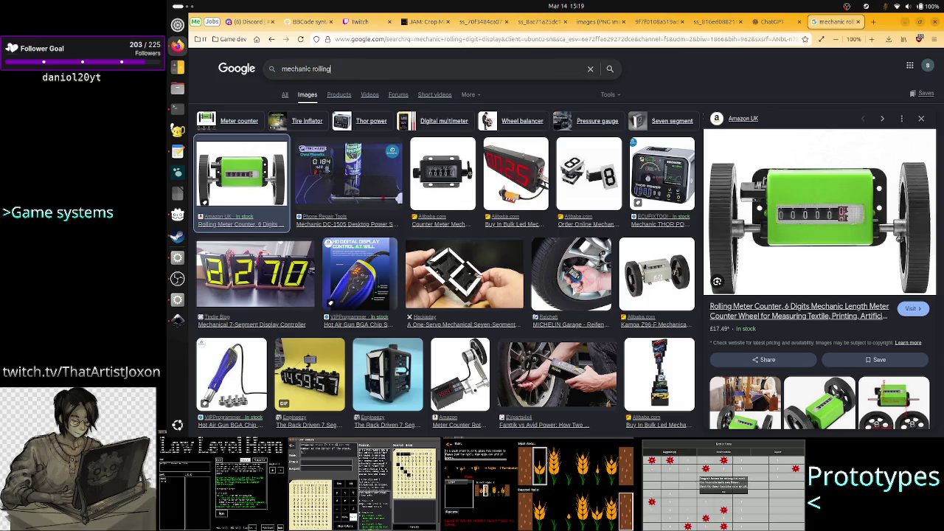
{"action": "key", "text": "BackSpace"}
{"action": "key", "text": "BackSpace"}
{"action": "key", "text": "BackSpace"}
{"action": "key", "text": "BackSpace"}
{"action": "key", "text": "BackSpace"}
{"action": "key", "text": "BackSpace"}
{"action": "type", "text": "dig"}
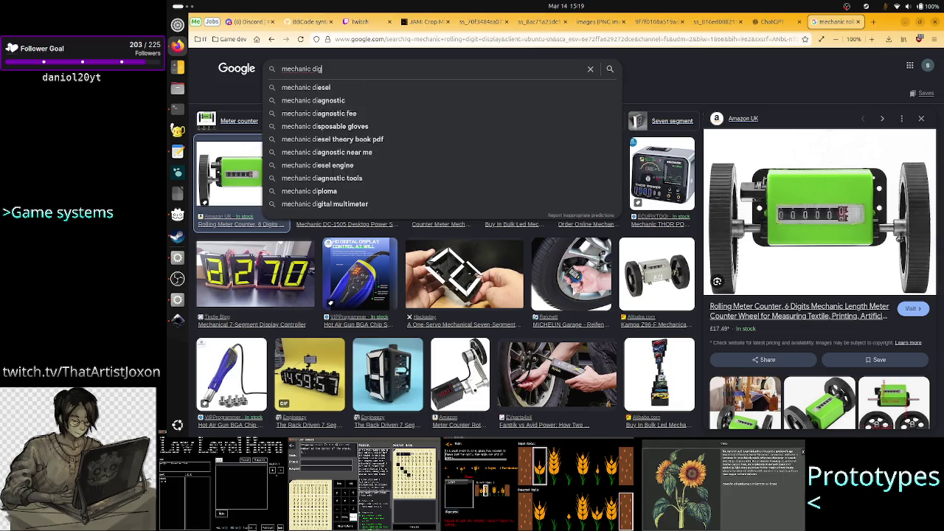
{"action": "type", "text": "it"}
{"action": "key", "text": "Escape"}
{"action": "type", "text": " flip d"}
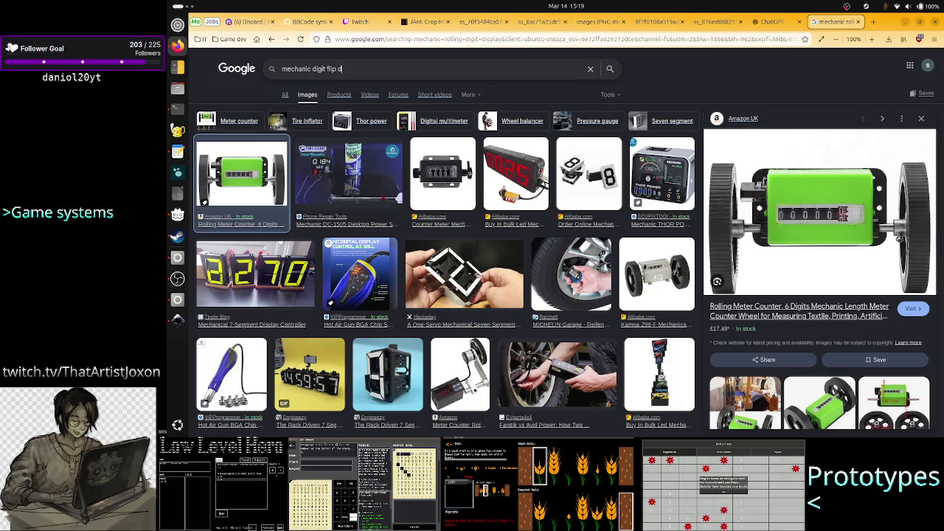
{"action": "type", "text": "isplay lik"}
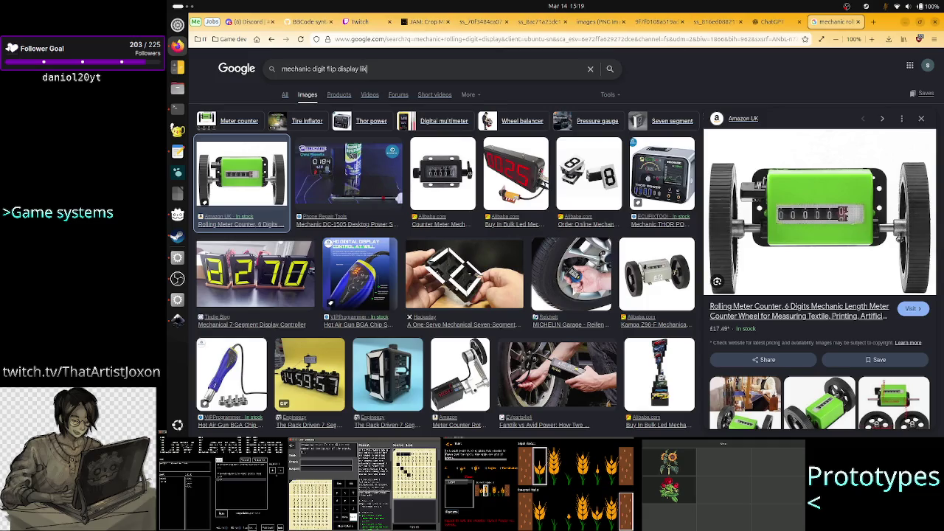
{"action": "type", "text": "e in train station boar"}
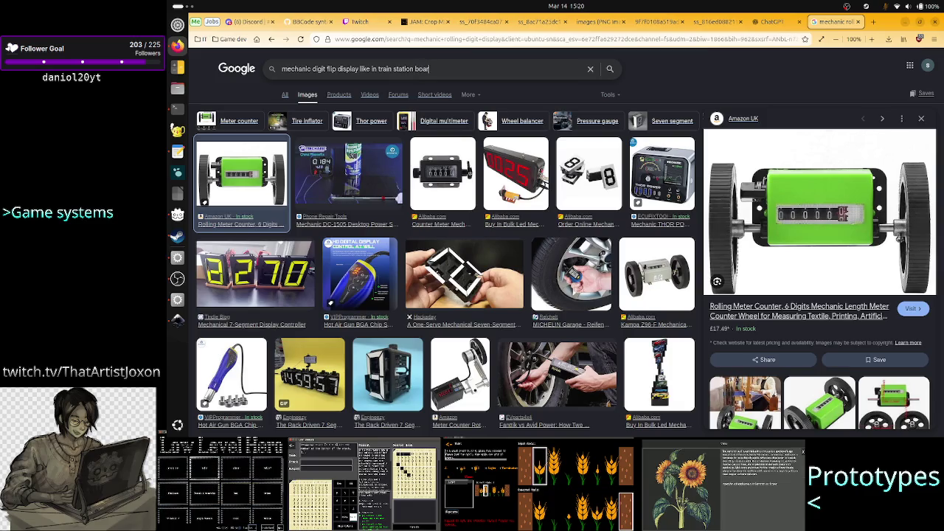
{"action": "type", "text": " ds"}
{"action": "key", "text": "Return"}
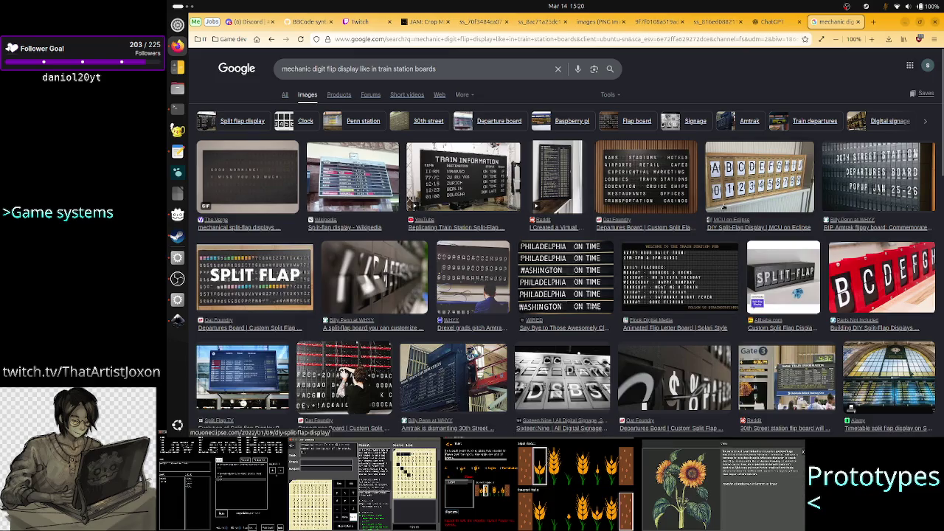
- View the Oat Foundry split-flap departures board image enlarged in its own tab, then close it
{"action": "left_click", "coordinate": [662, 178]}
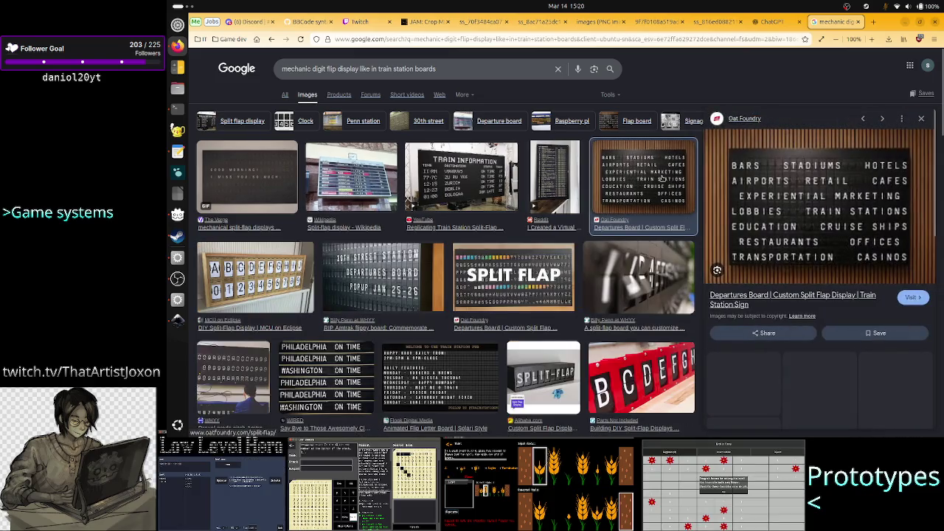
{"action": "right_click", "coordinate": [784, 213]}
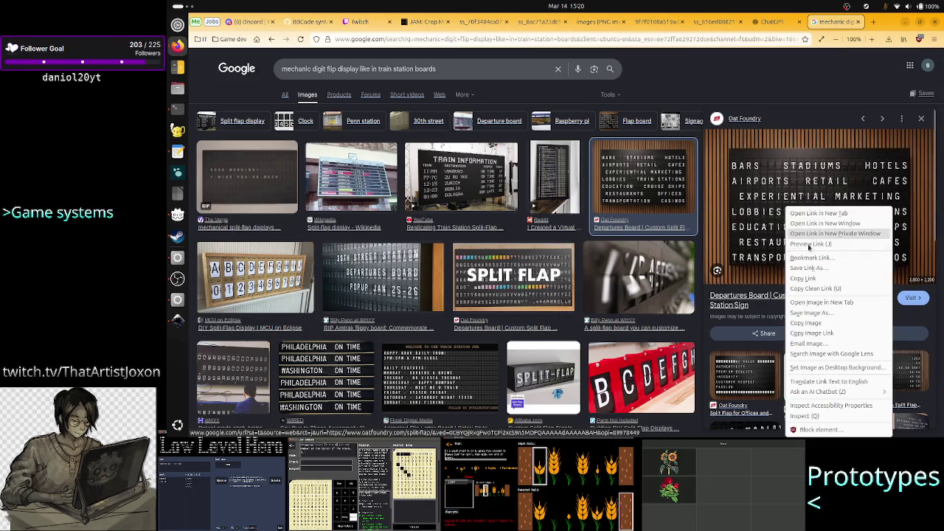
{"action": "left_click", "coordinate": [824, 302]}
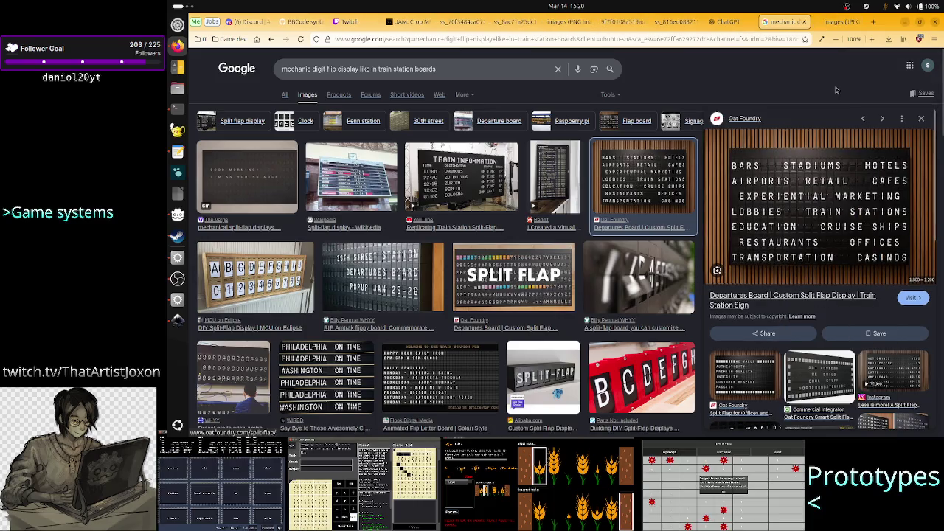
{"action": "left_click", "coordinate": [835, 22]}
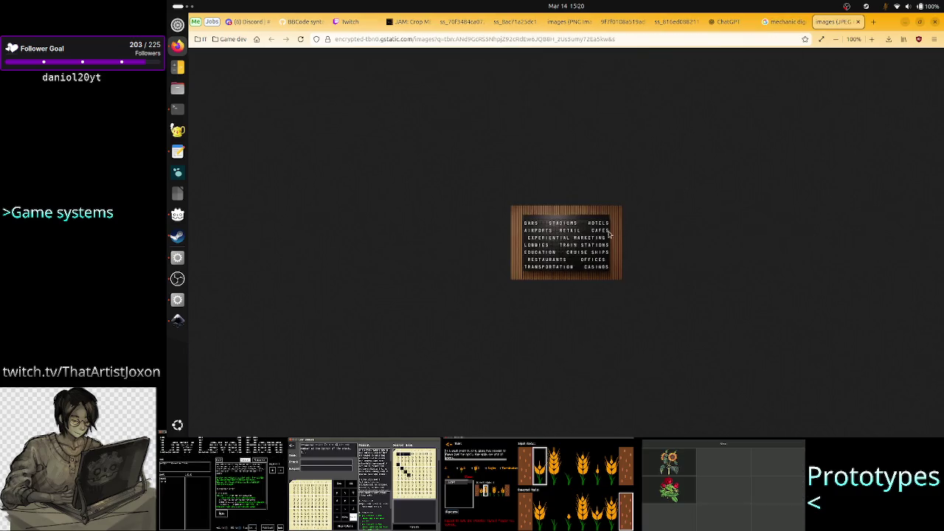
{"action": "scroll", "coordinate": [607, 236], "scroll_direction": "up", "scroll_amount": 3, "text": "ctrl"}
{"action": "scroll", "coordinate": [603, 237], "scroll_direction": "up", "scroll_amount": 3, "text": "ctrl"}
{"action": "scroll", "coordinate": [602, 238], "scroll_direction": "up", "scroll_amount": 1, "text": "ctrl"}
{"action": "scroll", "coordinate": [602, 239], "scroll_direction": "up", "scroll_amount": 2, "text": "ctrl"}
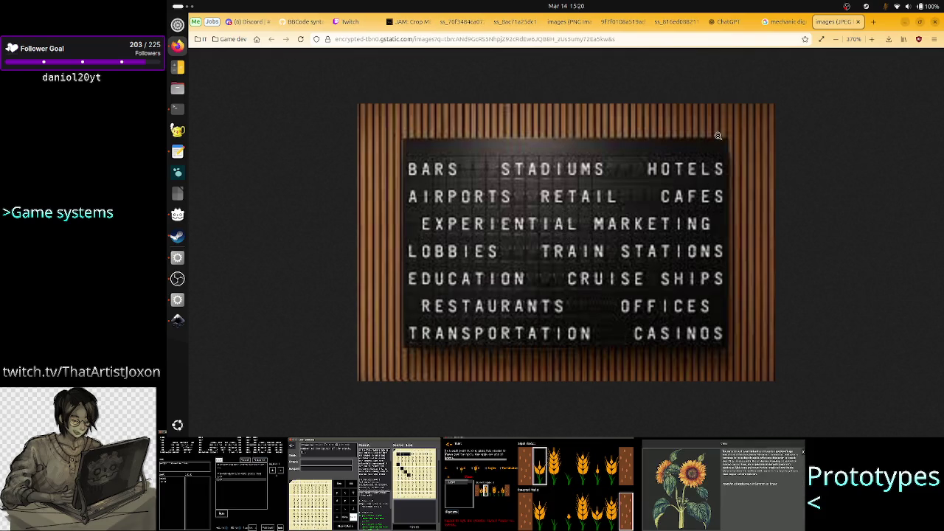
{"action": "left_click", "coordinate": [857, 22]}
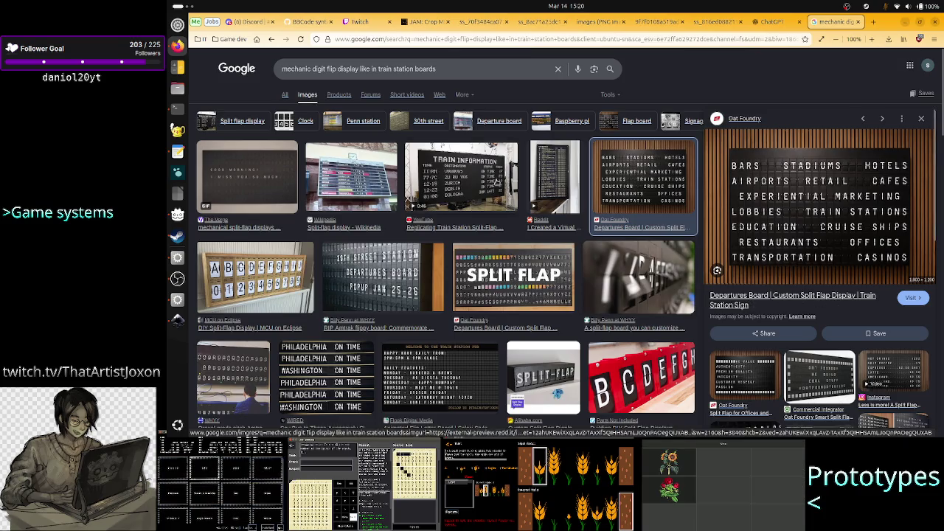
- Search Google Images for 'split flap display' and compare results with the Inkscape mockup
{"action": "triple_click", "coordinate": [365, 69]}
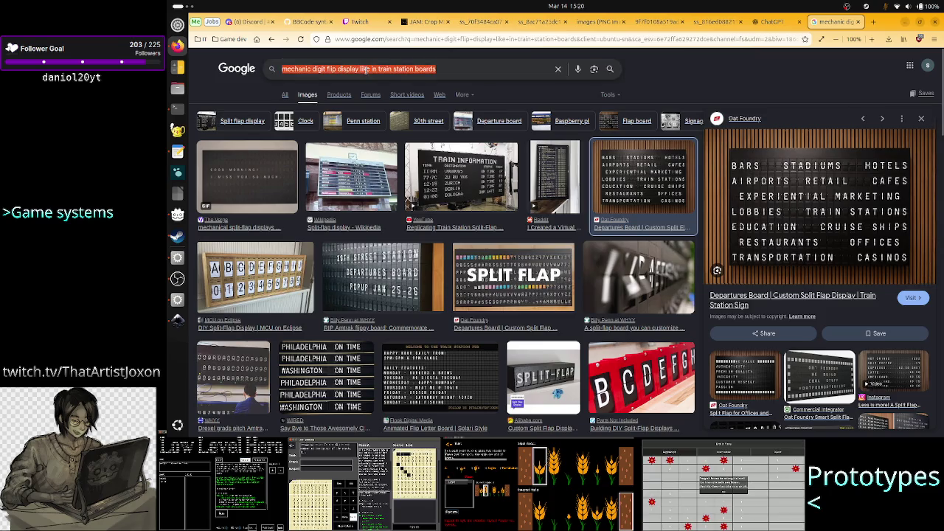
{"action": "type", "text": "spl"}
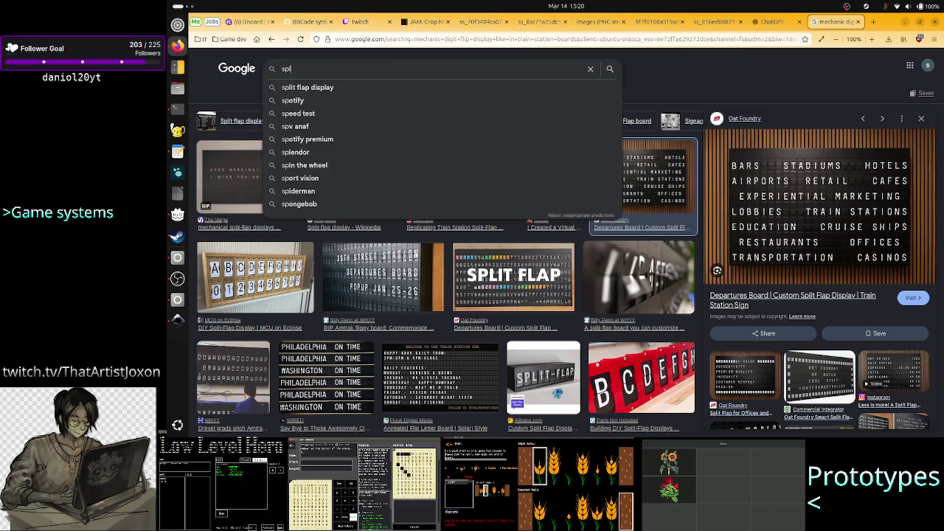
{"action": "type", "text": "it fl"}
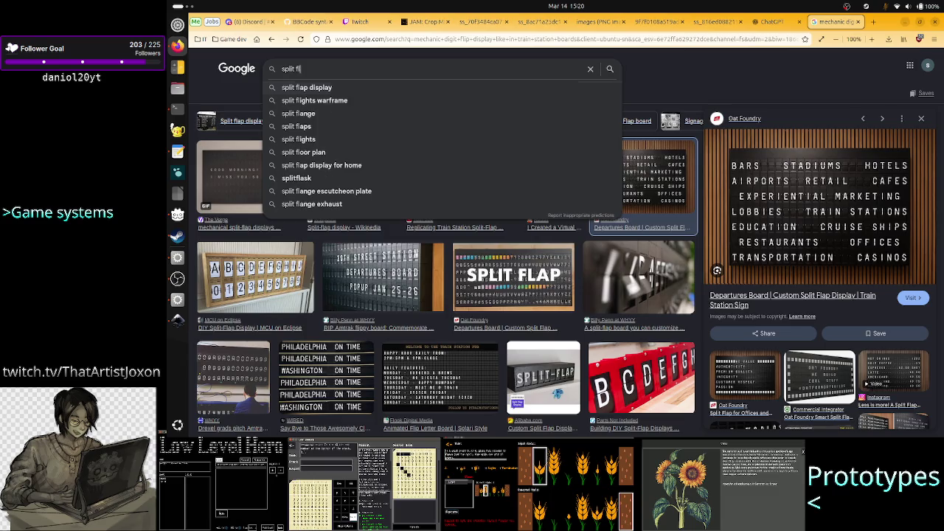
{"action": "key", "text": "Down"}
{"action": "key", "text": "Return"}
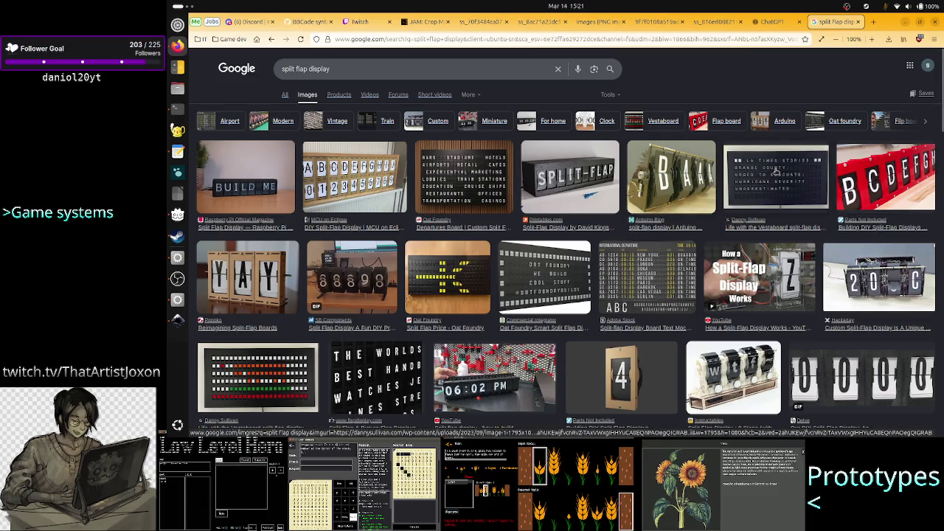
{"action": "key", "text": "alt+Tab"}
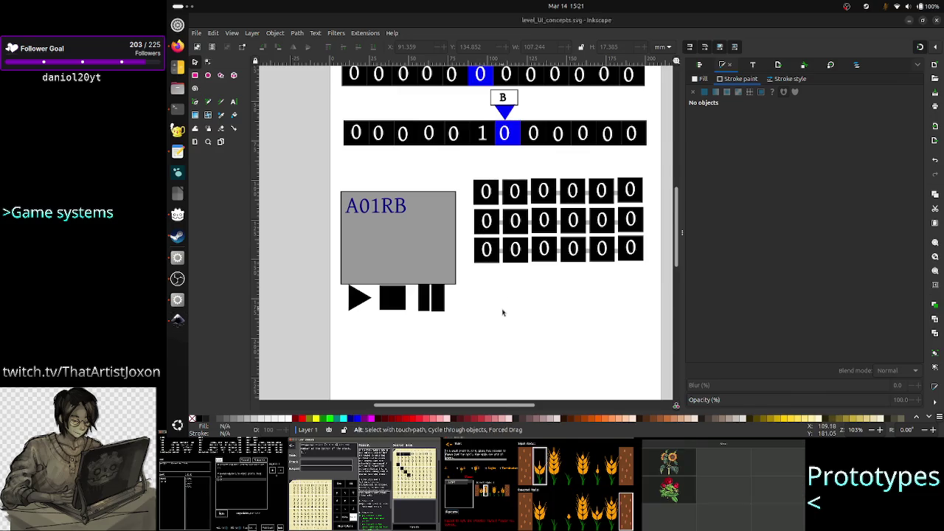
{"action": "key", "text": "alt+Tab"}
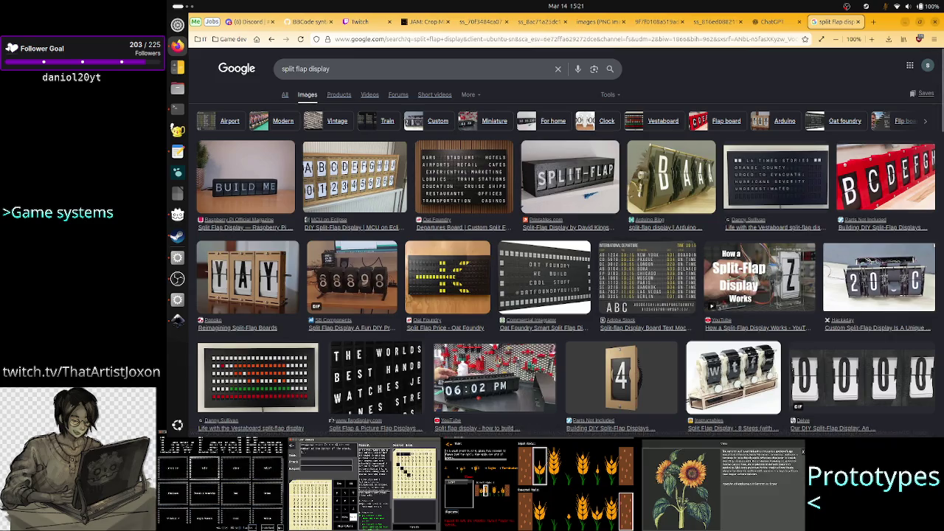
- Open the DIY four-digit split-flap image in a new tab and copy it
{"action": "left_click", "coordinate": [828, 370]}
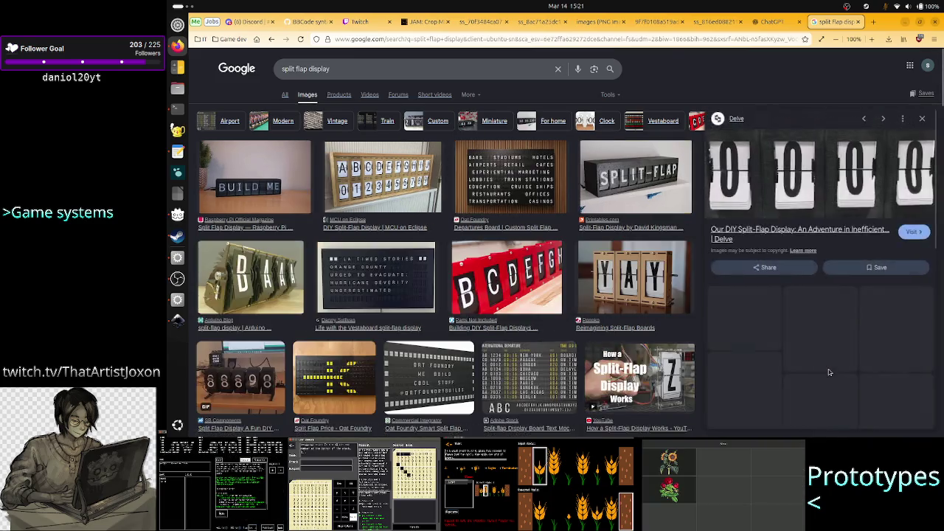
{"action": "right_click", "coordinate": [797, 161]}
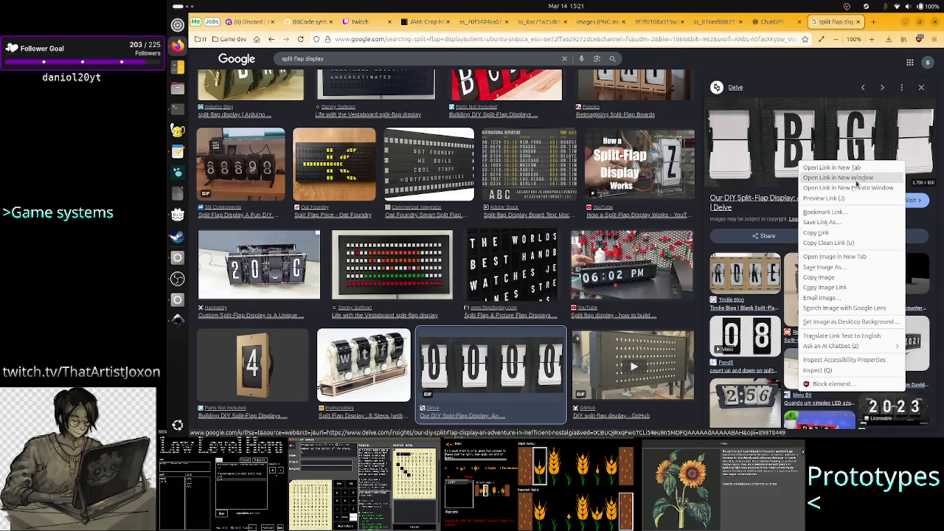
{"action": "left_click", "coordinate": [837, 257]}
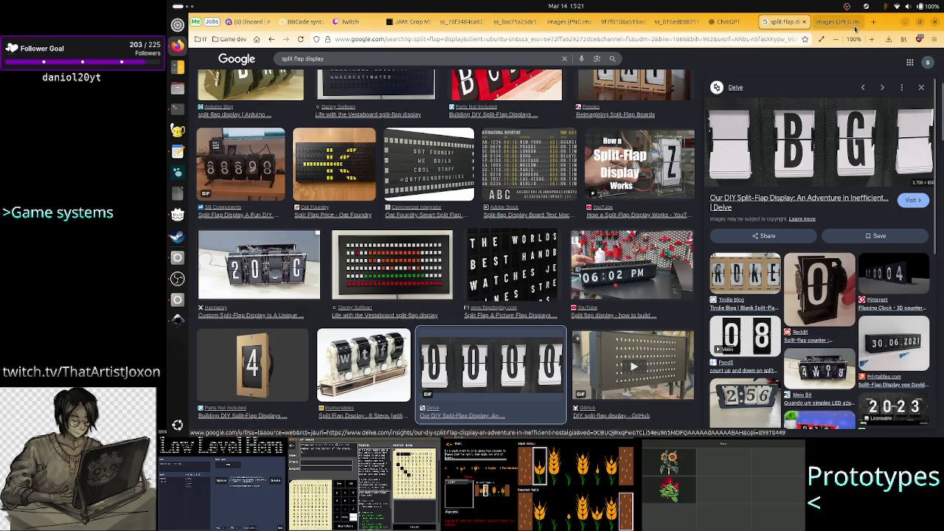
{"action": "left_click", "coordinate": [836, 28]}
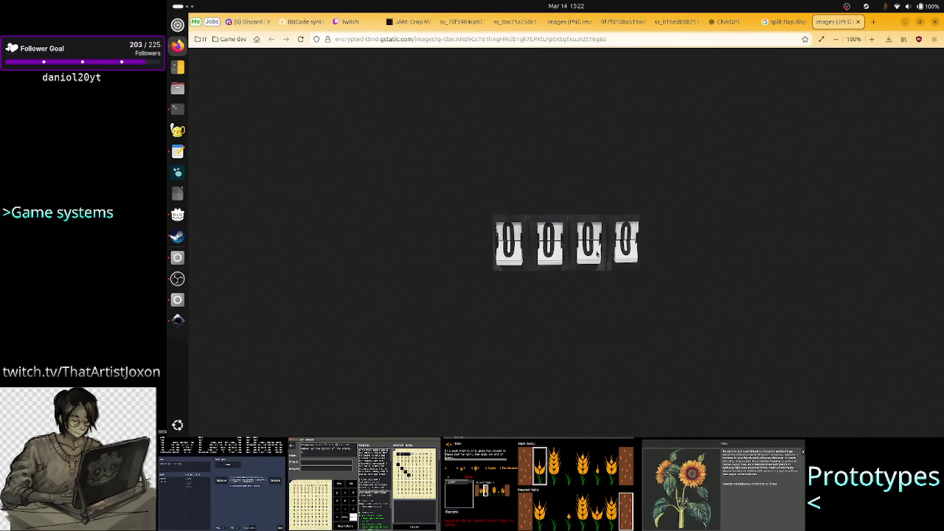
{"action": "right_click", "coordinate": [592, 245]}
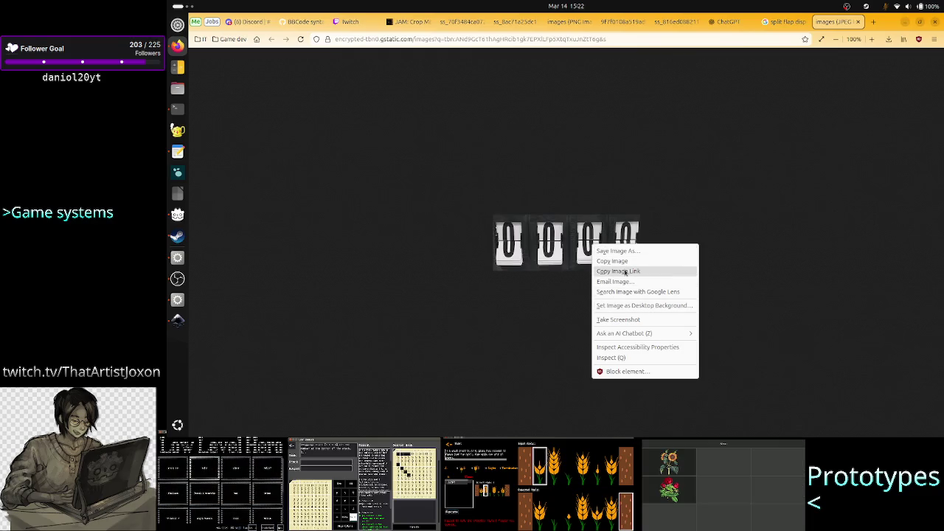
{"action": "left_click", "coordinate": [626, 262]}
{"action": "key", "text": "alt+Tab"}
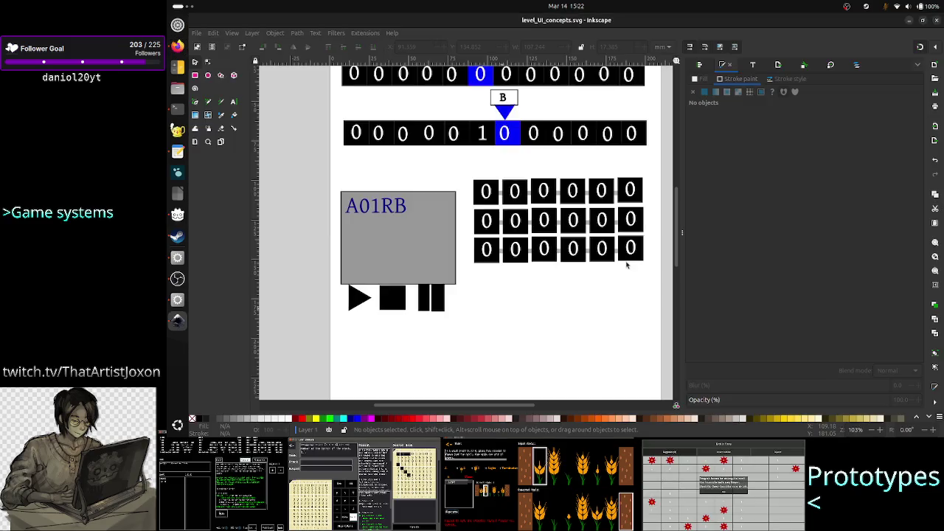
- Paste the copied split-flap photo just beneath the digit grid, then return to Firefox
{"action": "right_click", "coordinate": [544, 317]}
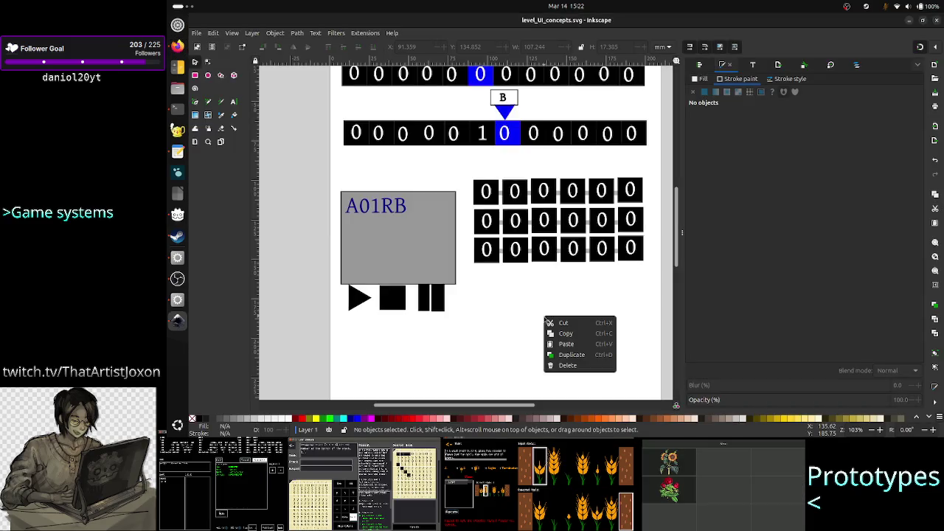
{"action": "left_click", "coordinate": [568, 348]}
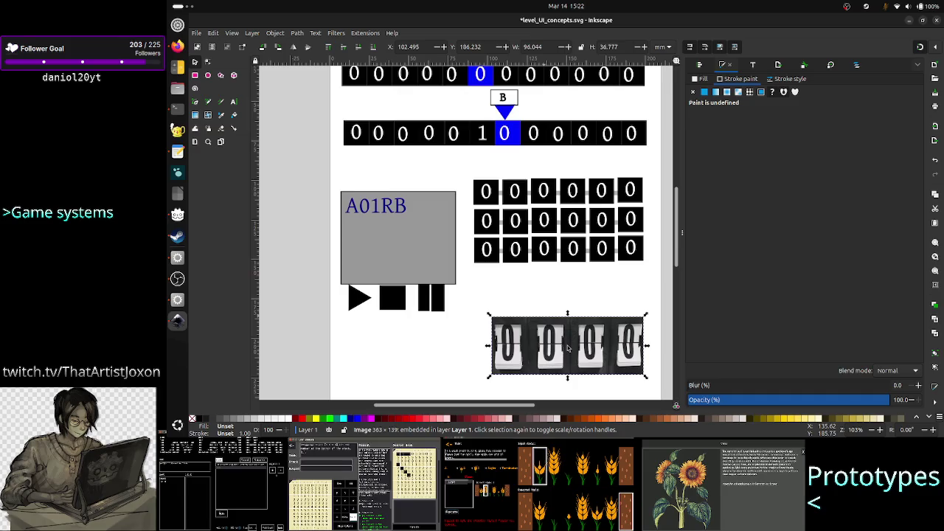
{"action": "mouse_move", "coordinate": [547, 347]}
{"action": "left_mouse_down"}
{"action": "mouse_move", "coordinate": [545, 311]}
{"action": "mouse_move", "coordinate": [530, 327]}
{"action": "left_mouse_up"}
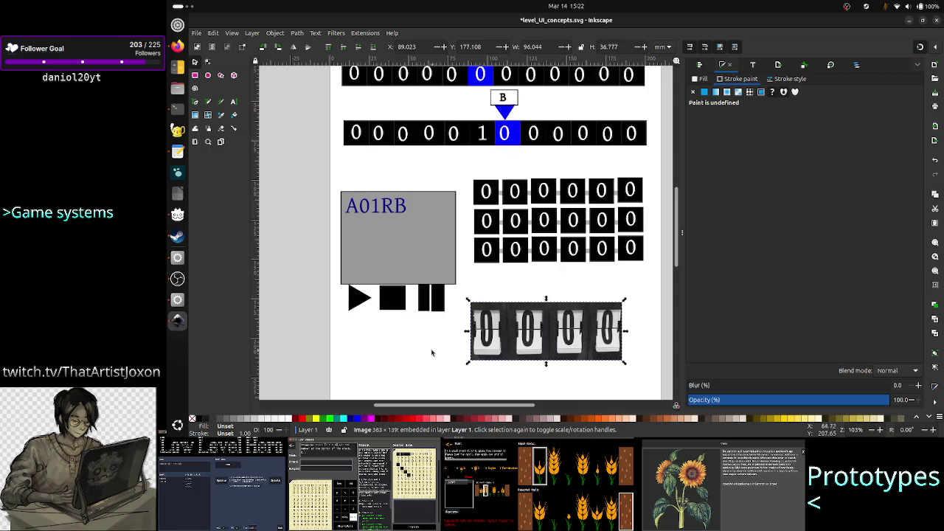
{"action": "key", "text": "Escape"}
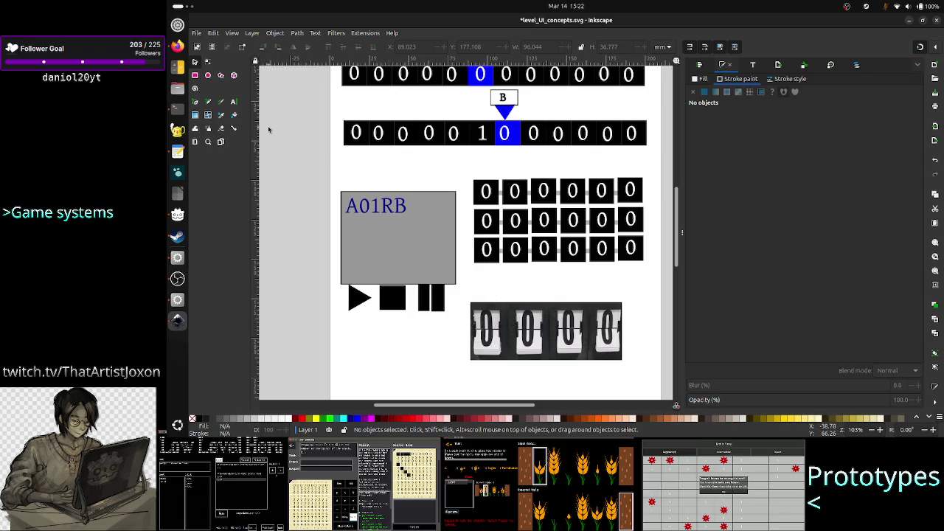
{"action": "left_click", "coordinate": [177, 47]}
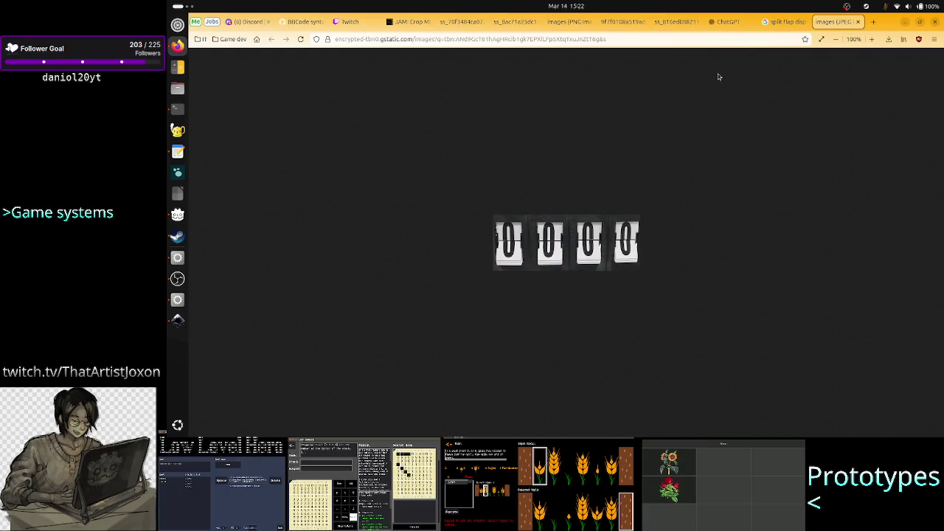
- Bring the Inkscape drawing window back to the front
{"action": "left_click", "coordinate": [178, 318]}
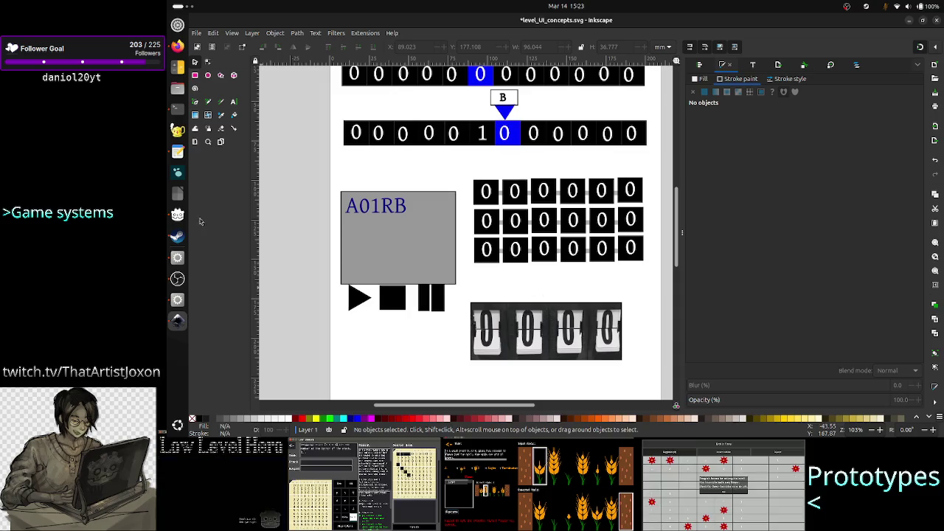
- In UI_design_notes.txt, add 'each cell would have a split flap display' and 'how to do this in Godot?'
{"action": "left_click", "coordinate": [177, 151]}
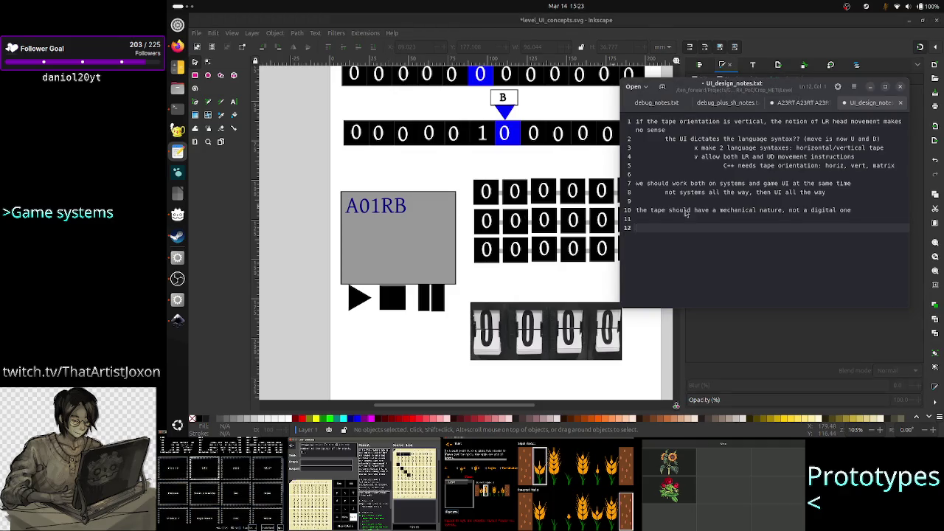
{"action": "key", "text": "Up"}
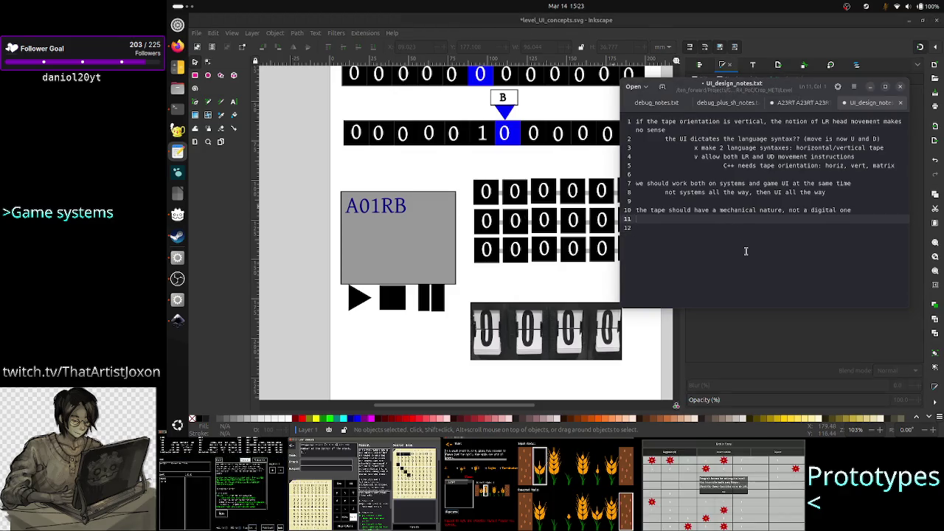
{"action": "type", "text": "ea"}
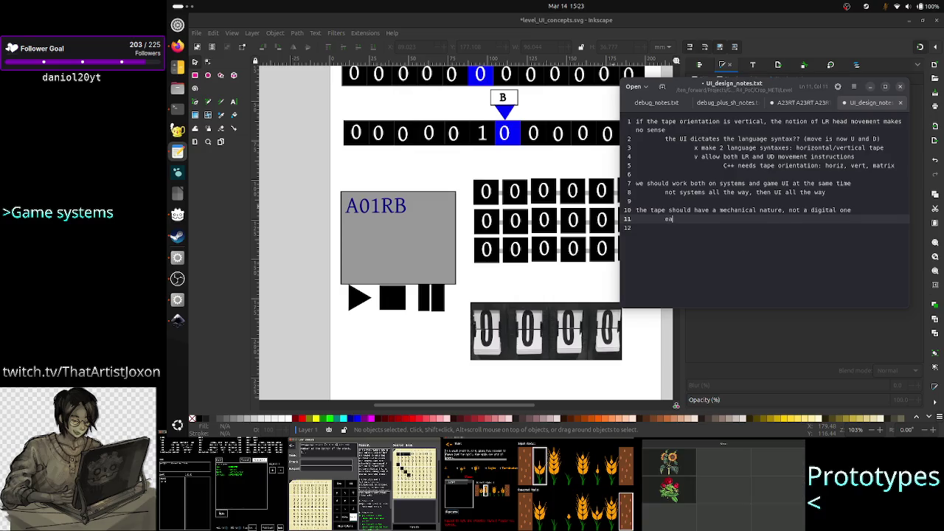
{"action": "type", "text": "ch cell wou"}
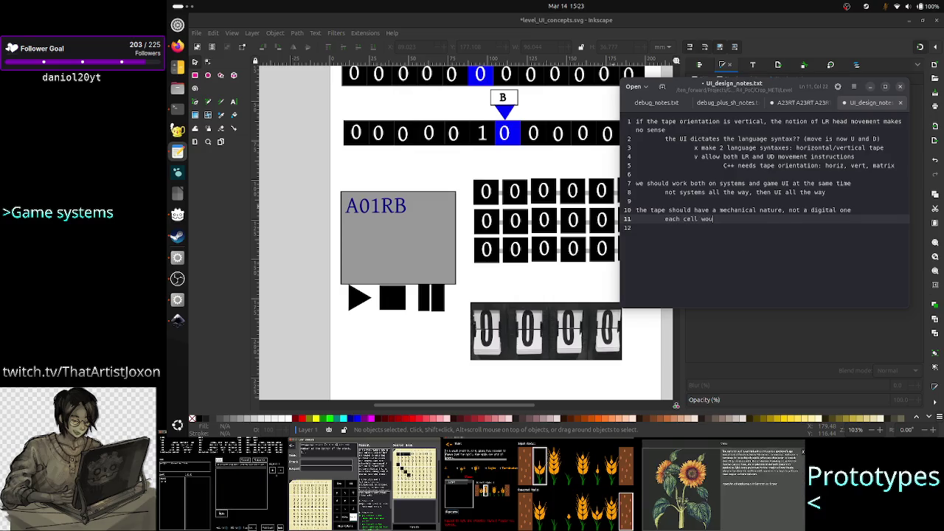
{"action": "type", "text": "ld have a "}
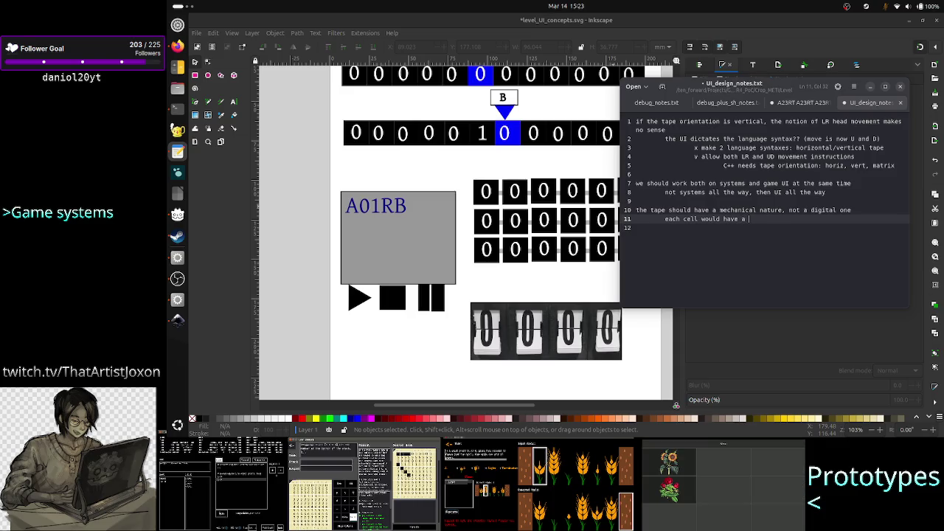
{"action": "type", "text": "split"}
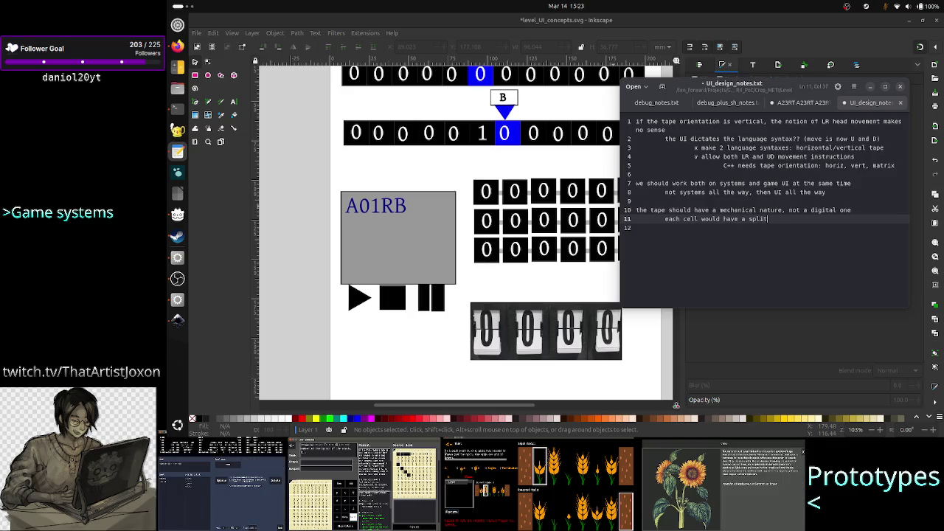
{"action": "key", "text": "alt+Tab"}
{"action": "key", "text": "alt+Tab"}
{"action": "key", "text": "alt+Tab"}
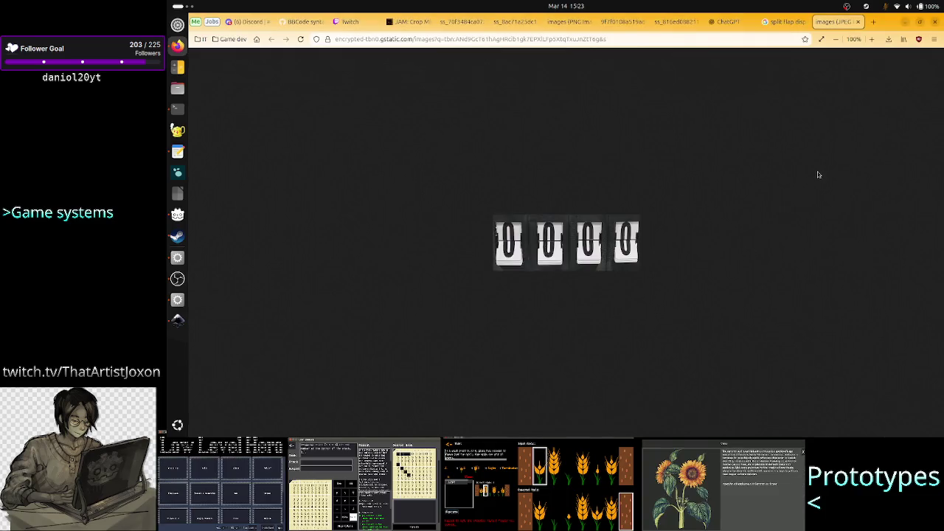
{"action": "left_click", "coordinate": [785, 22]}
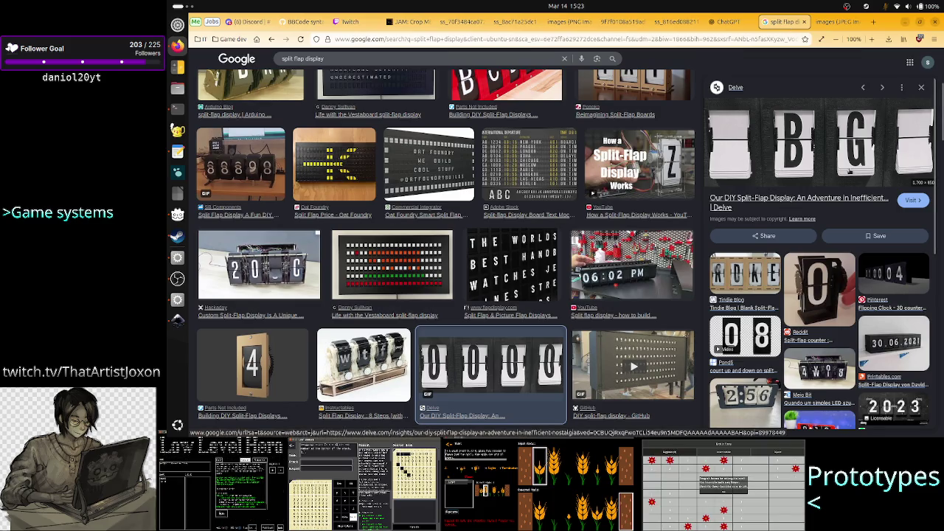
{"action": "key", "text": "alt+Tab"}
{"action": "key", "text": "alt+Tab"}
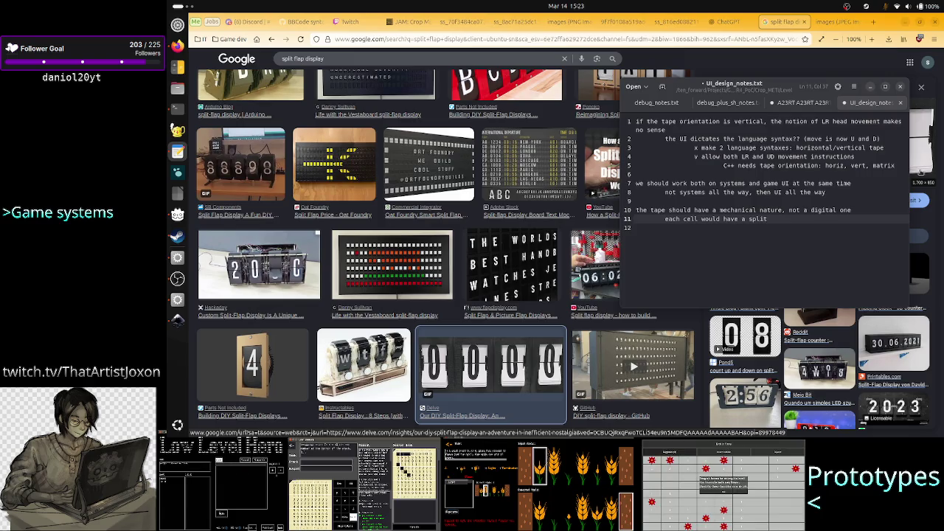
{"action": "type", "text": "flap d"}
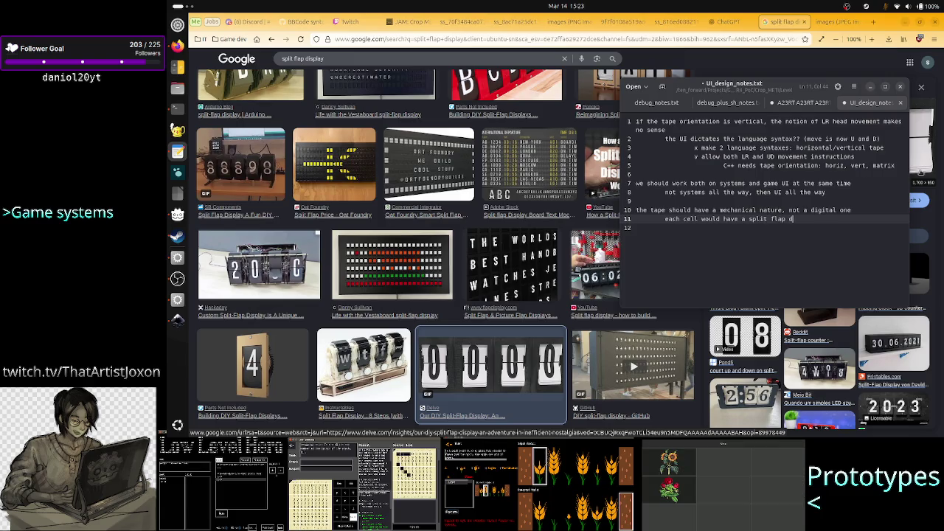
{"action": "type", "text": "isplay!"}
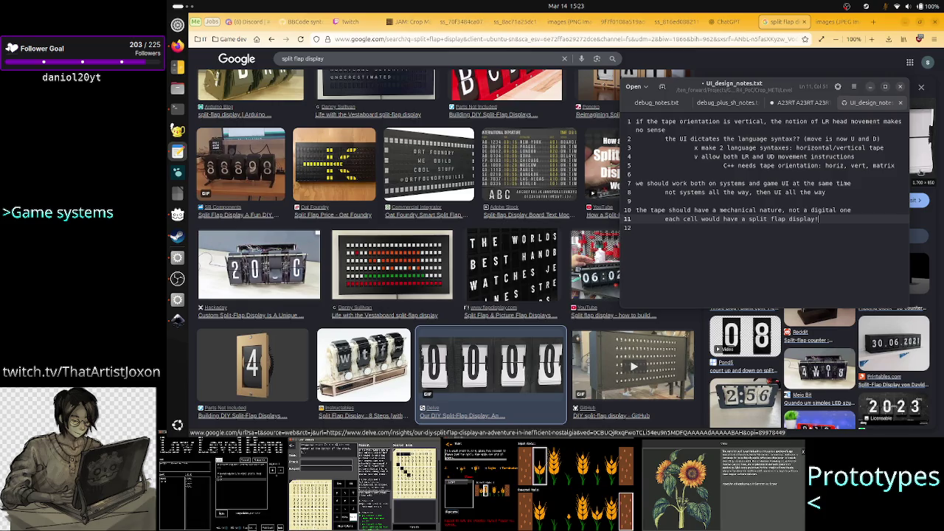
{"action": "key", "text": "Return"}
{"action": "type", "text": "ho"}
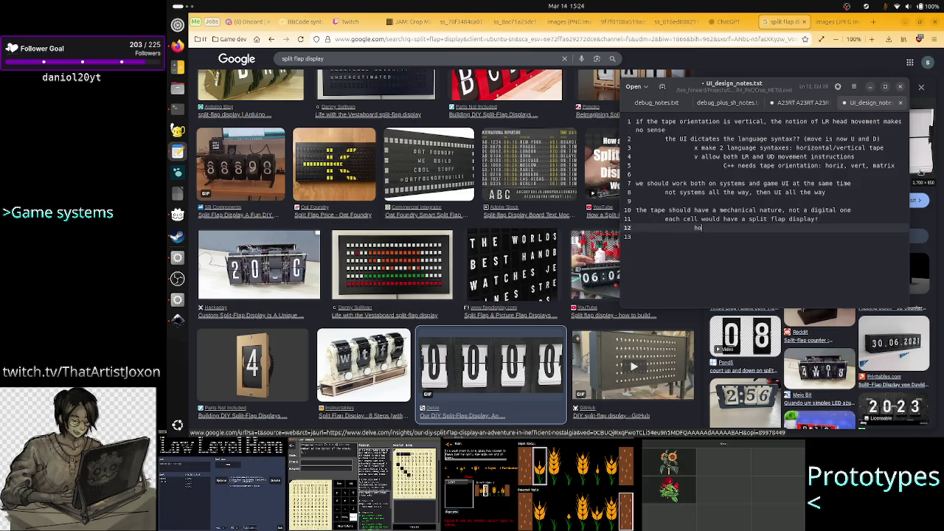
{"action": "type", "text": "w to do thi"}
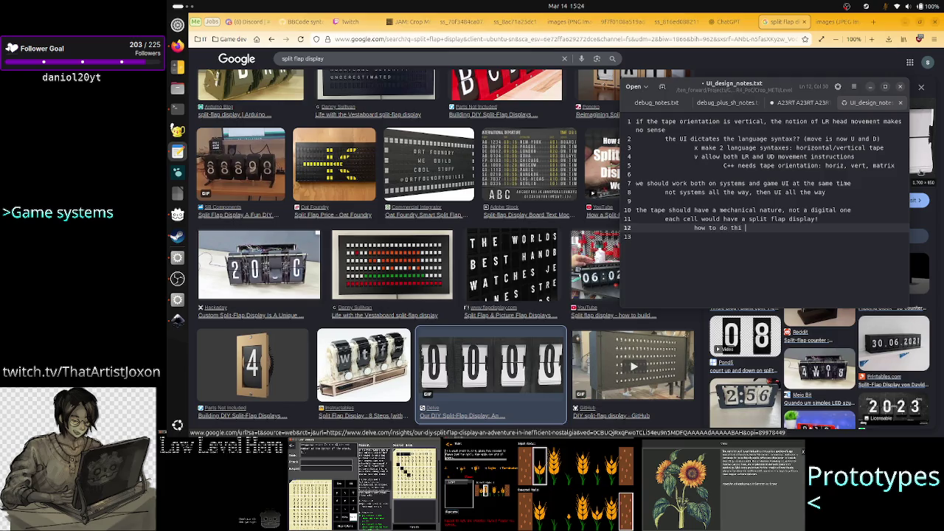
{"action": "type", "text": "s in Godot"}
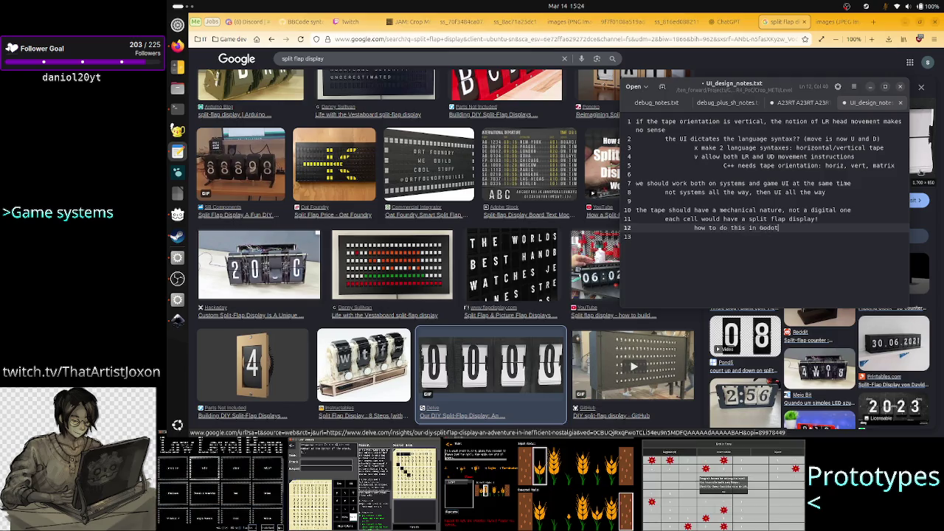
{"action": "type", "text": "?"}
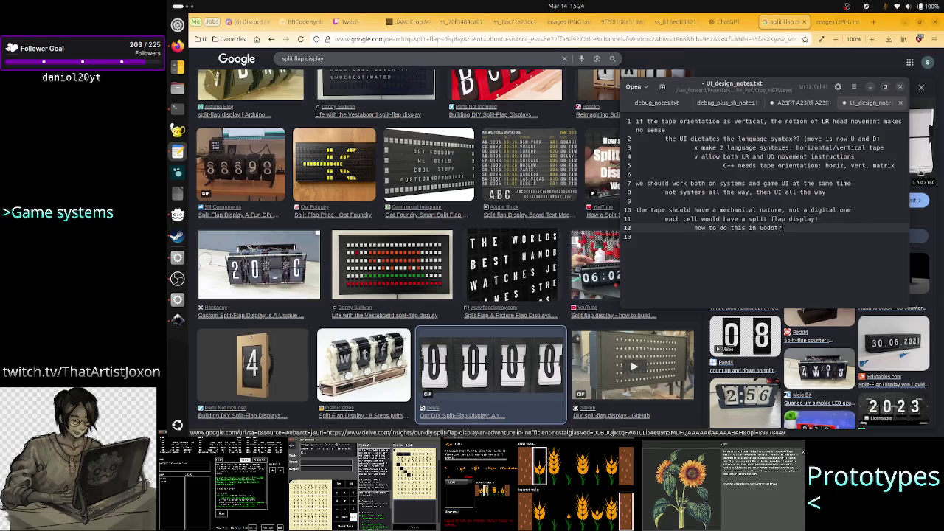
- Move through the notes to review them, discarding a briefly started new line
{"action": "key", "text": "Up"}
{"action": "key", "text": "Up"}
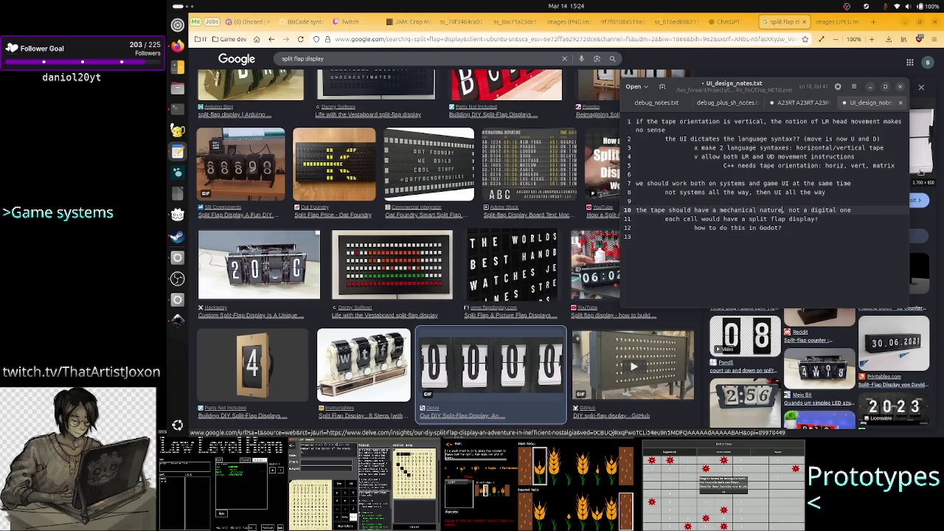
{"action": "key", "text": "Up"}
{"action": "key", "text": "Up"}
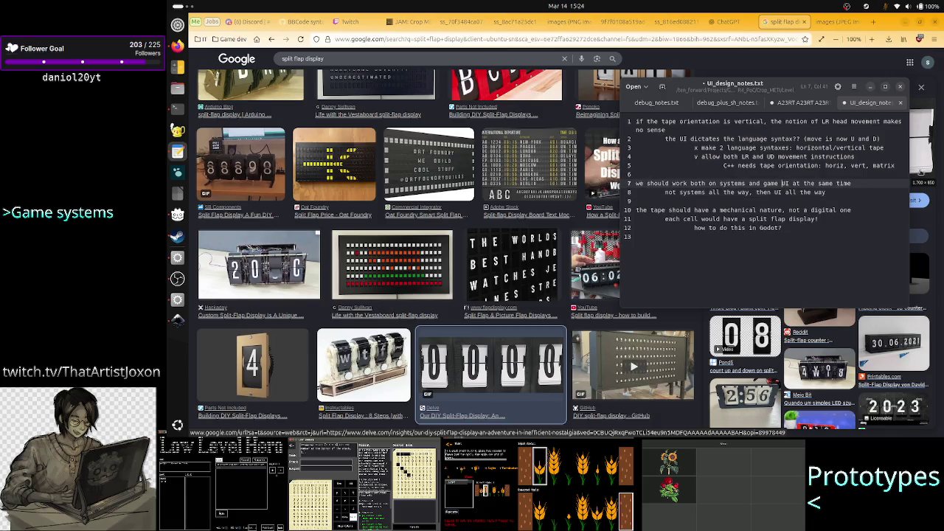
{"action": "key", "text": "Up"}
{"action": "key", "text": "Up"}
{"action": "key", "text": "Up"}
{"action": "key", "text": "Up"}
{"action": "key", "text": "Up"}
{"action": "key", "text": "Up"}
{"action": "key", "text": "Up"}
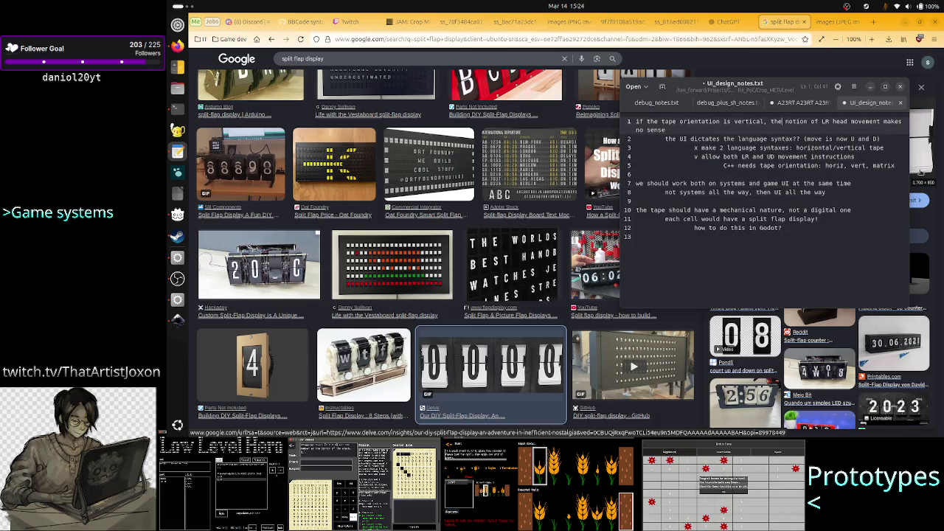
{"action": "key", "text": "Down"}
{"action": "key", "text": "Down"}
{"action": "key", "text": "Down"}
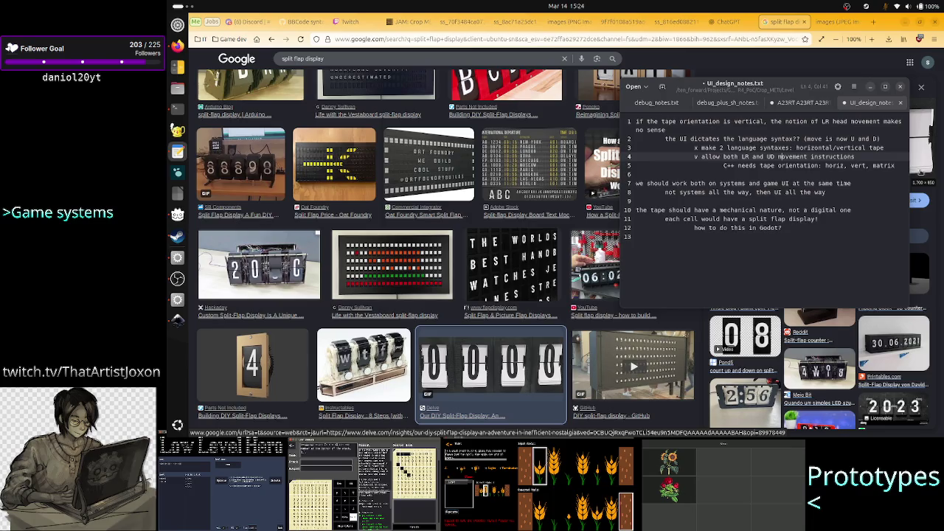
{"action": "key", "text": "Down"}
{"action": "key", "text": "Down"}
{"action": "key", "text": "Down"}
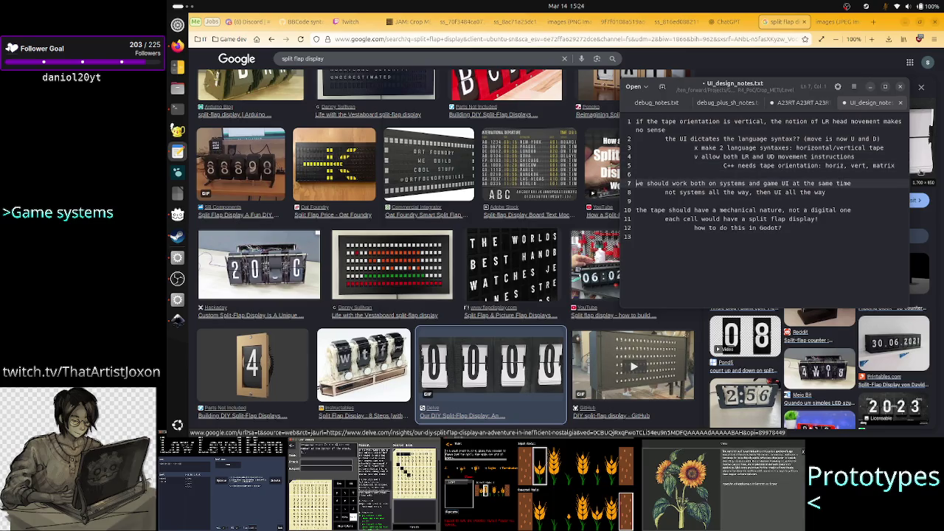
{"action": "key", "text": "Down"}
{"action": "key", "text": "Down"}
{"action": "key", "text": "Down"}
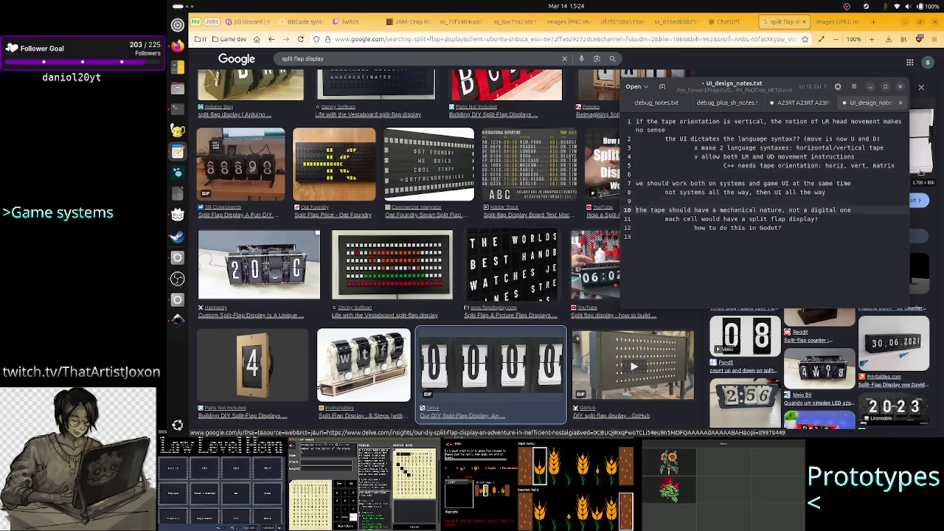
{"action": "key", "text": "Down"}
{"action": "key", "text": "Down"}
{"action": "key", "text": "Down"}
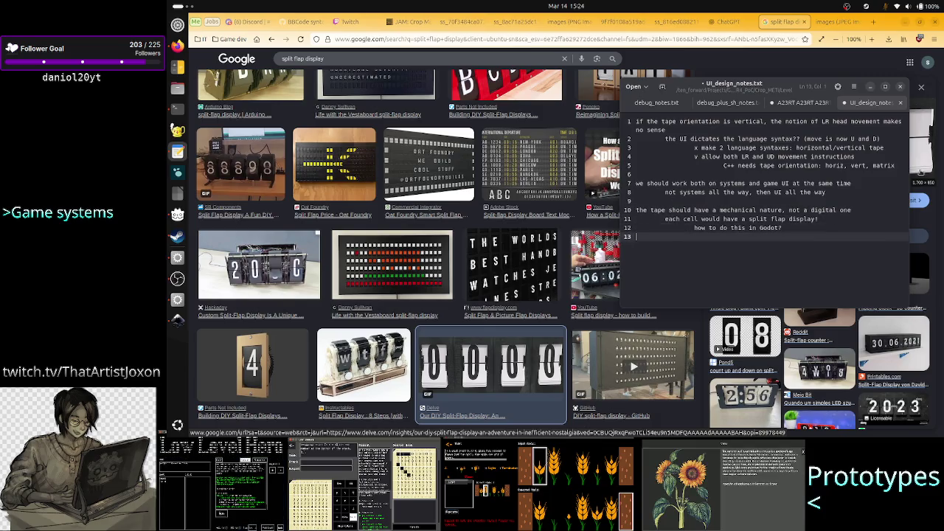
{"action": "key", "text": "Up"}
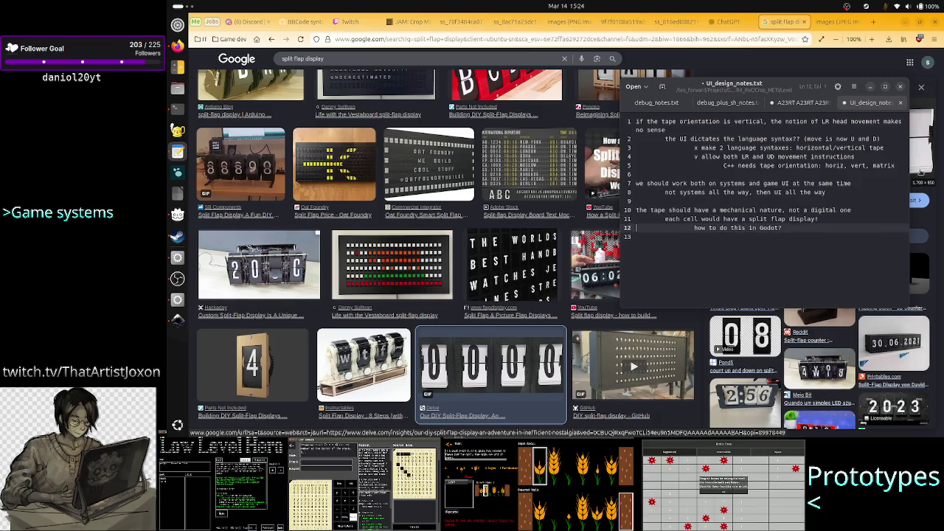
{"action": "key", "text": "Up"}
{"action": "key", "text": "Up"}
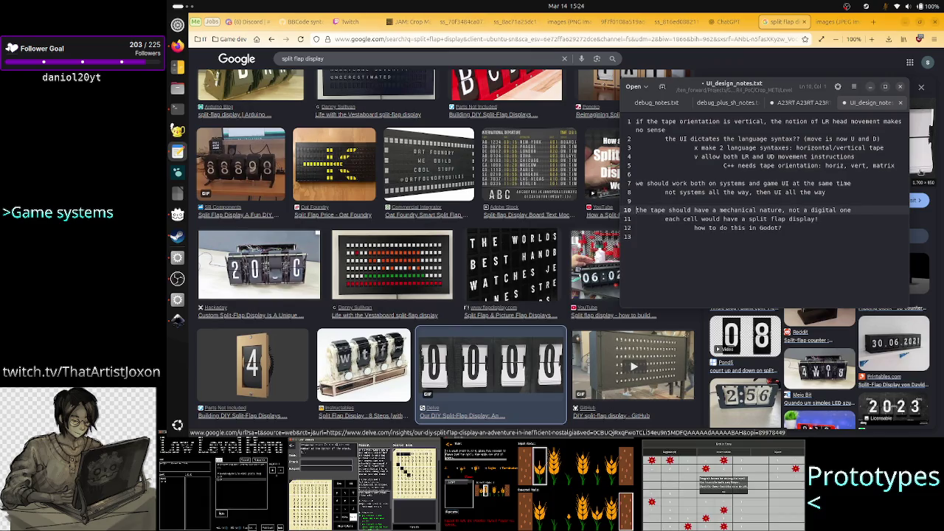
{"action": "key", "text": "Down"}
{"action": "key", "text": "Down"}
{"action": "key", "text": "Down"}
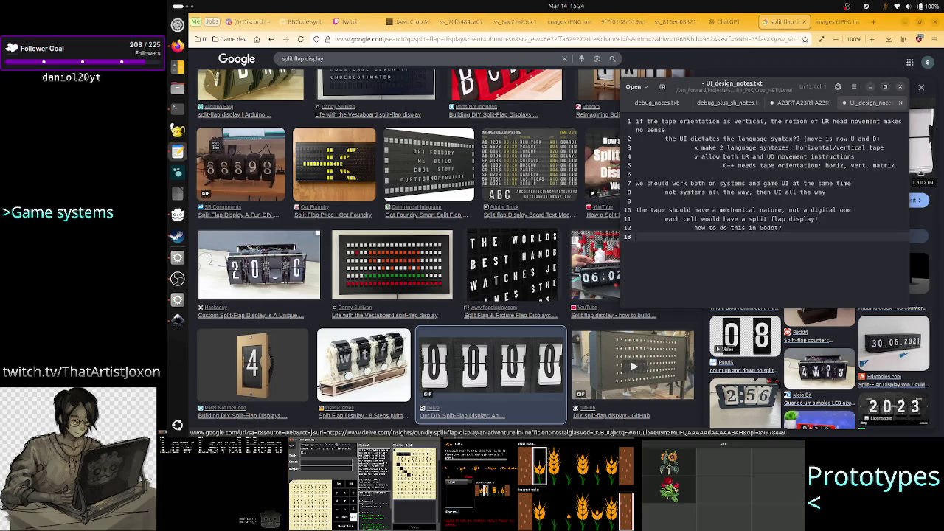
{"action": "key", "text": "Return"}
{"action": "type", "text": "the"}
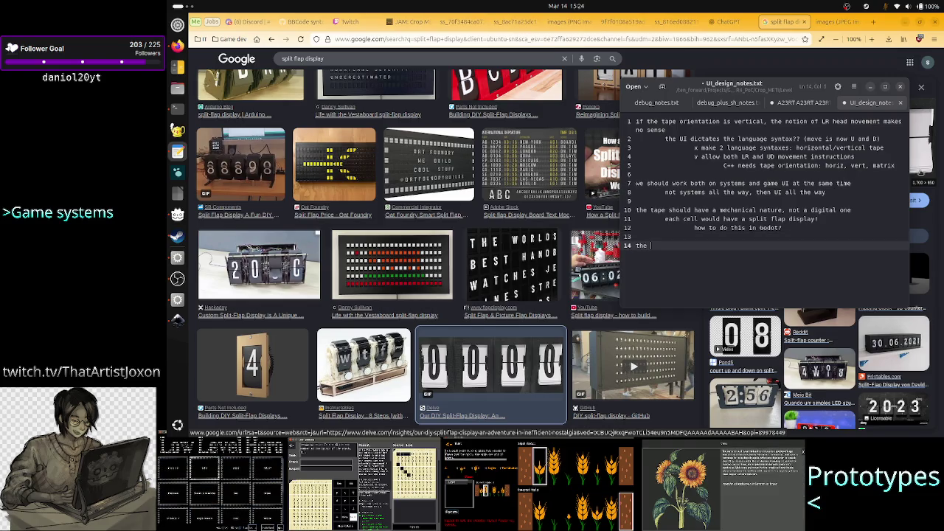
{"action": "key", "text": "BackSpace"}
{"action": "key", "text": "BackSpace"}
{"action": "key", "text": "BackSpace"}
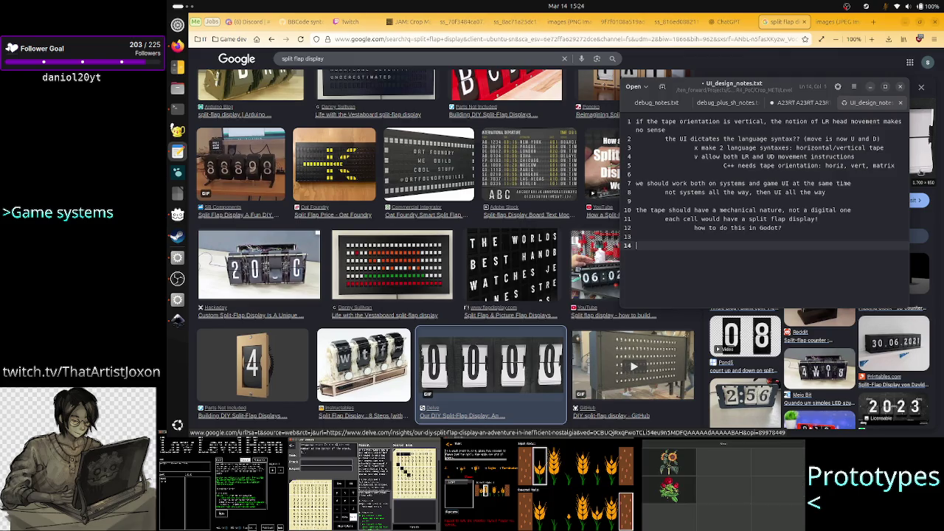
{"action": "key", "text": "BackSpace"}
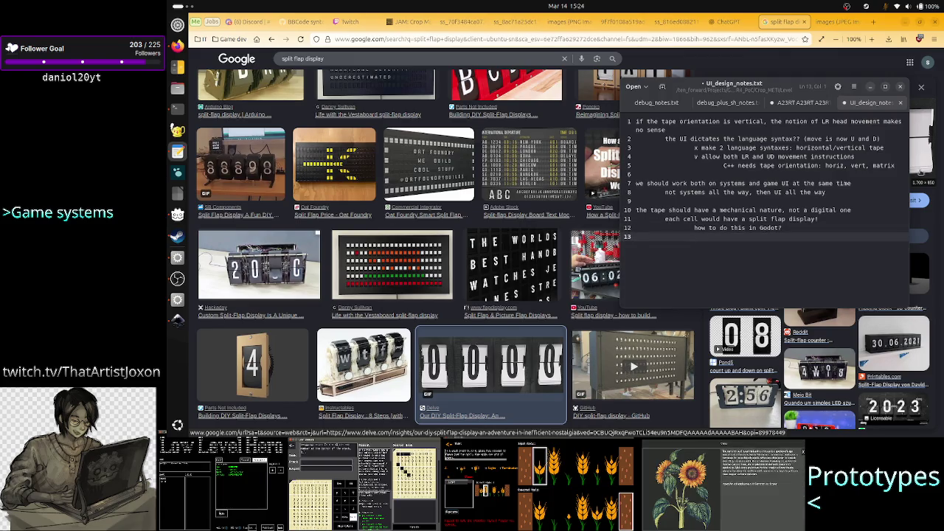
- Begin a new note that the (multi-tape) matrix should have a lattice display
{"action": "key", "text": "Up"}
{"action": "key", "text": "Up"}
{"action": "key", "text": "Up"}
{"action": "key", "text": "Up"}
{"action": "key", "text": "Up"}
{"action": "key", "text": "Up"}
{"action": "key", "text": "Up"}
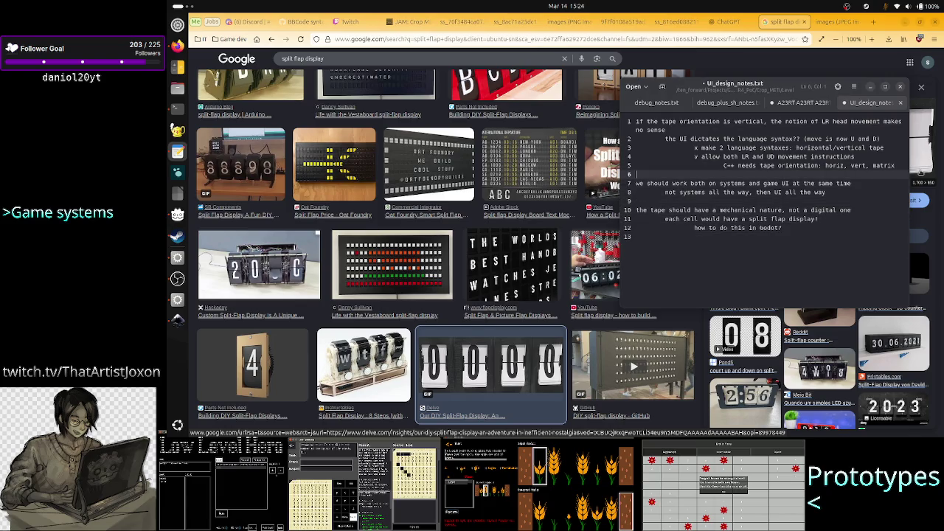
{"action": "key", "text": "Return"}
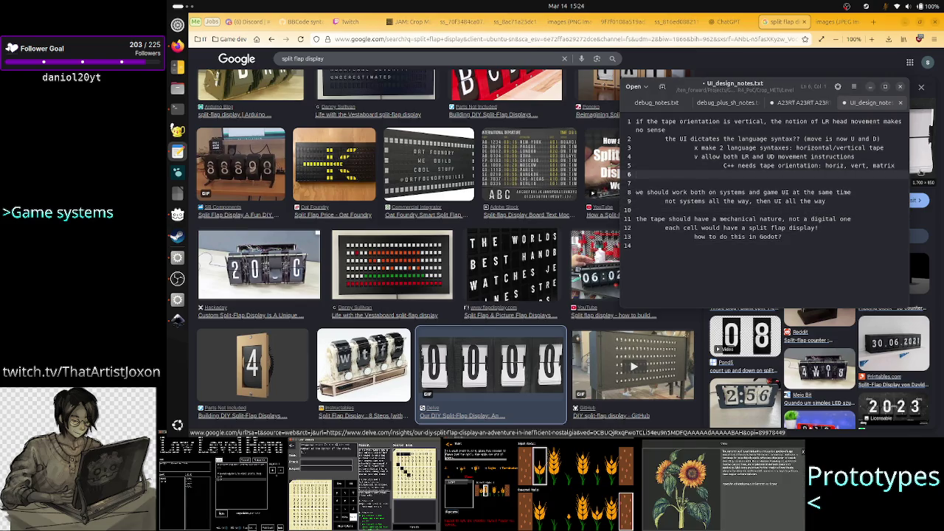
{"action": "key", "text": "Return"}
{"action": "type", "text": "the matrix tape"}
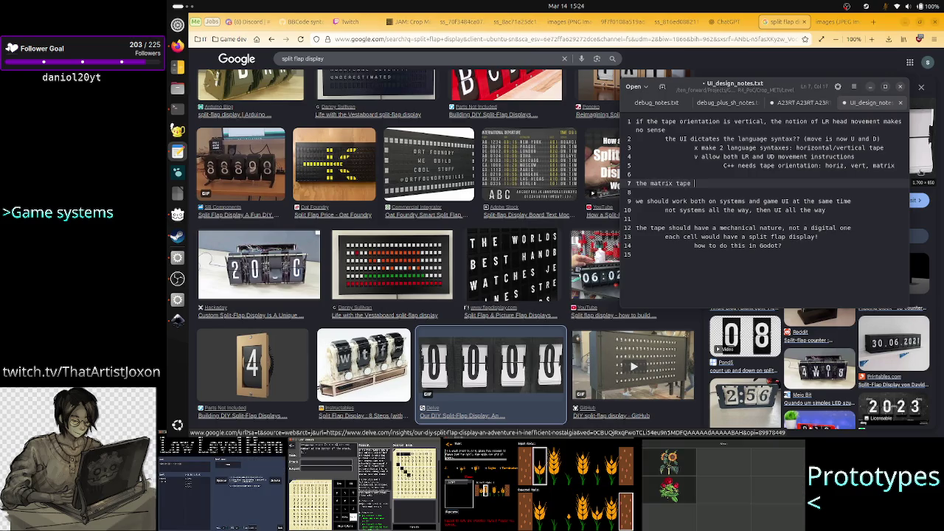
{"action": "type", "text": "\""}
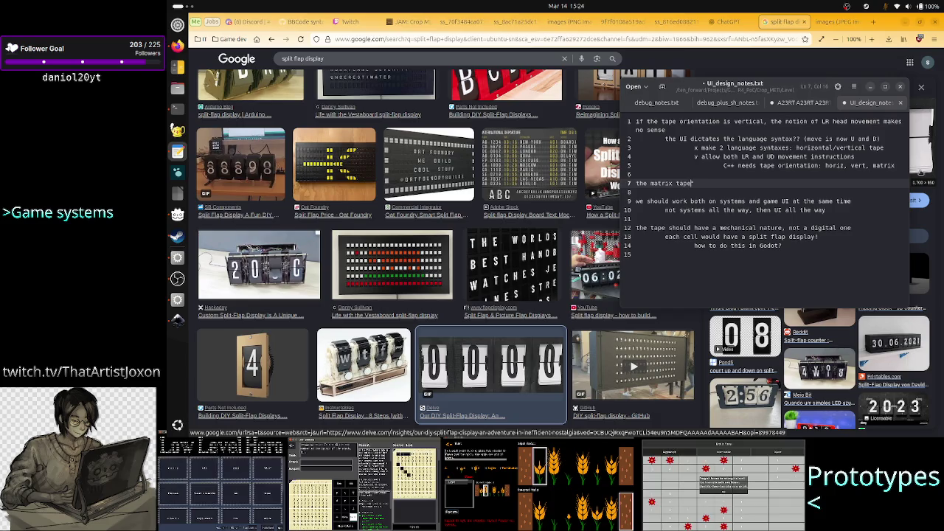
{"action": "left_click", "coordinate": [677, 183]}
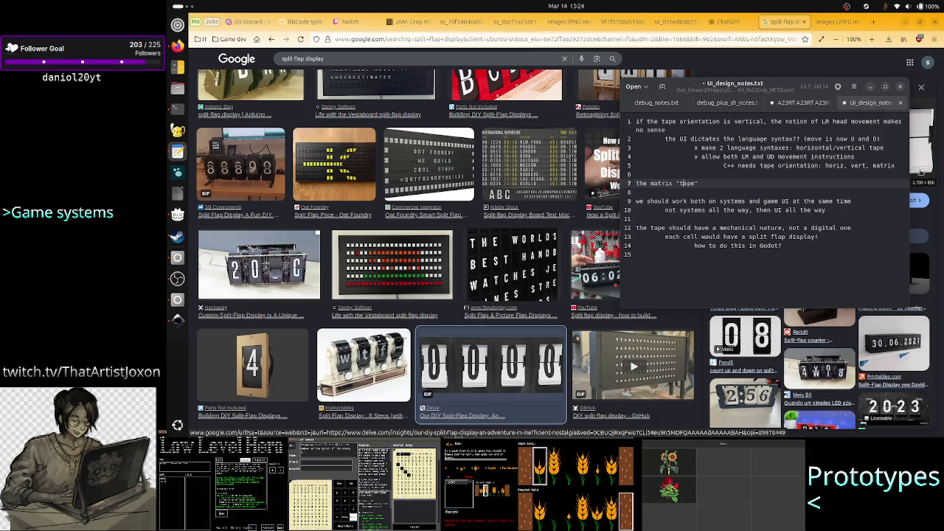
{"action": "type", "text": "\""}
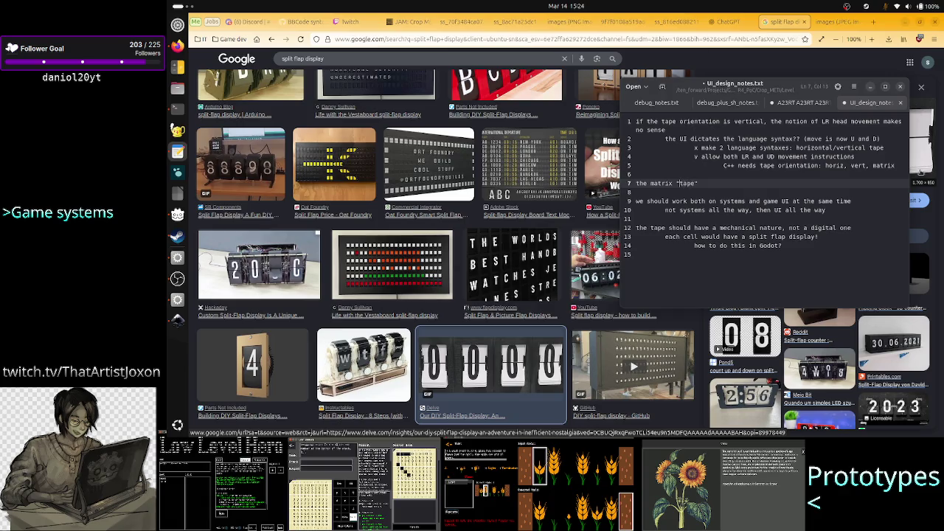
{"action": "left_click", "coordinate": [675, 183]}
{"action": "type", "text": "mul"}
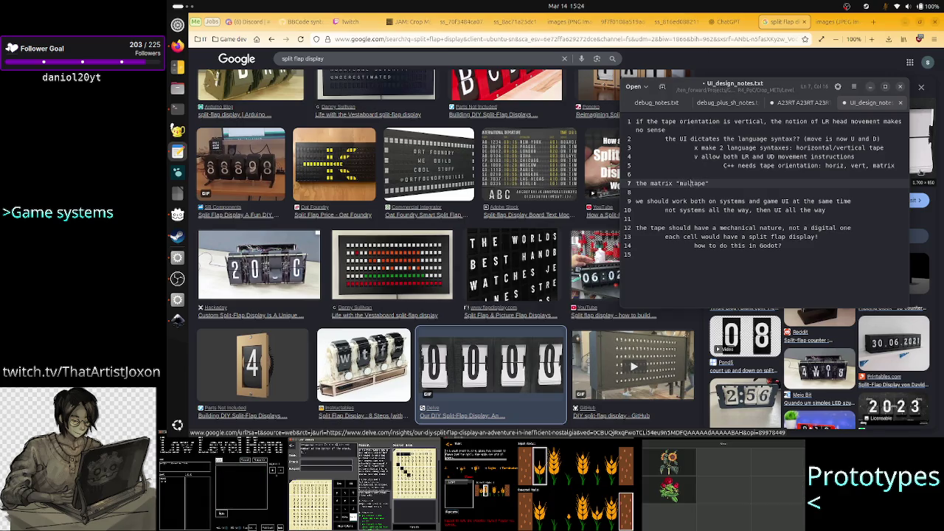
{"action": "type", "text": "ti-"}
{"action": "key", "text": "Left"}
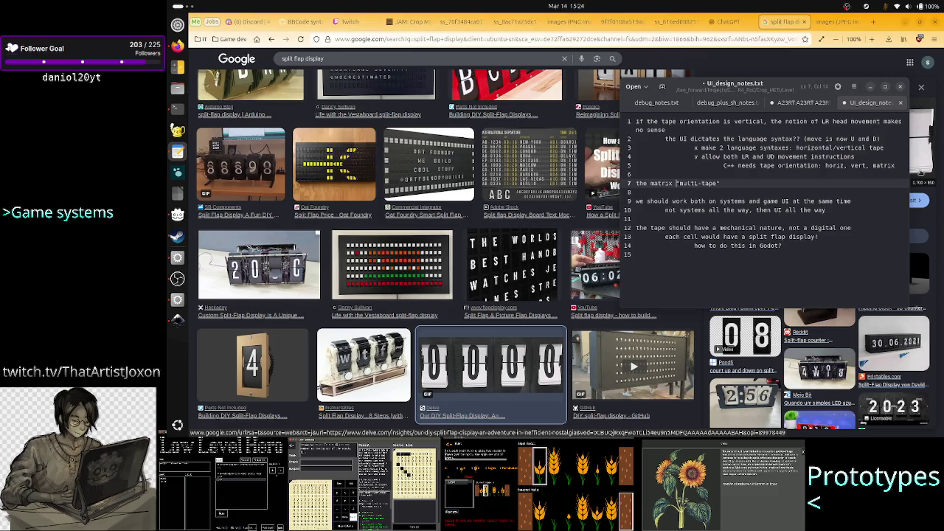
{"action": "key", "text": "Delete"}
{"action": "type", "text": "("}
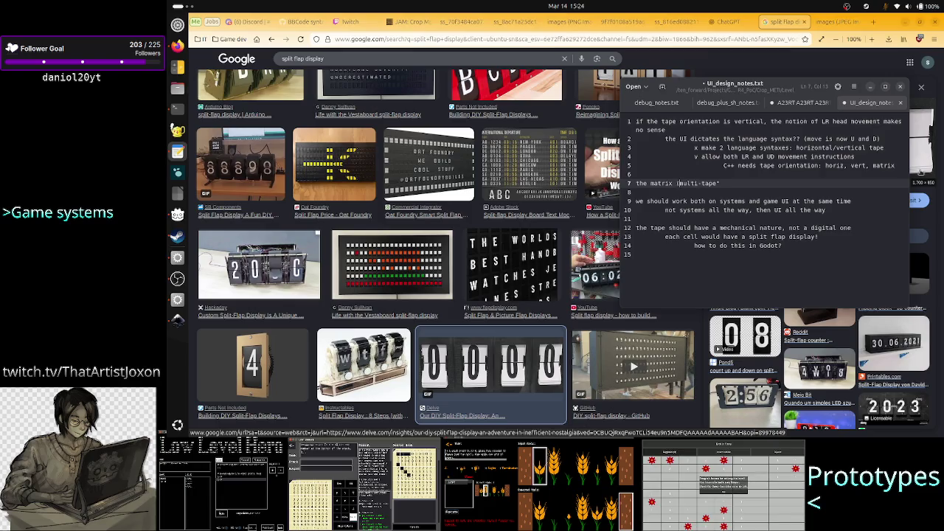
{"action": "key", "text": "Right"}
{"action": "key", "text": "BackSpace"}
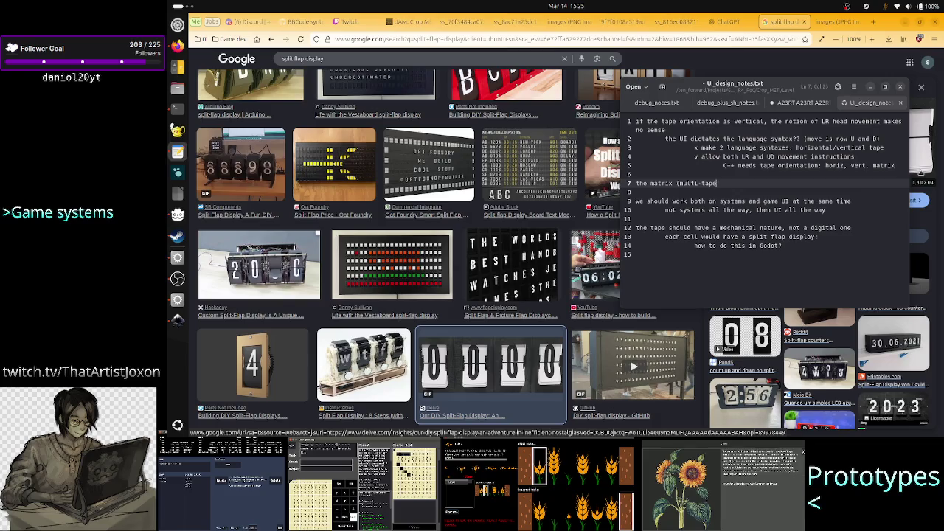
{"action": "type", "text": ")"}
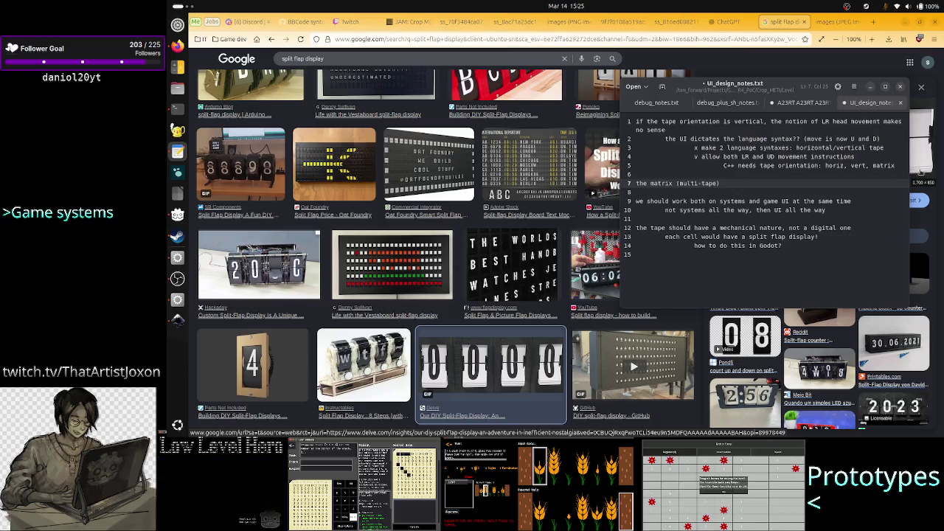
{"action": "type", "text": " shoul"}
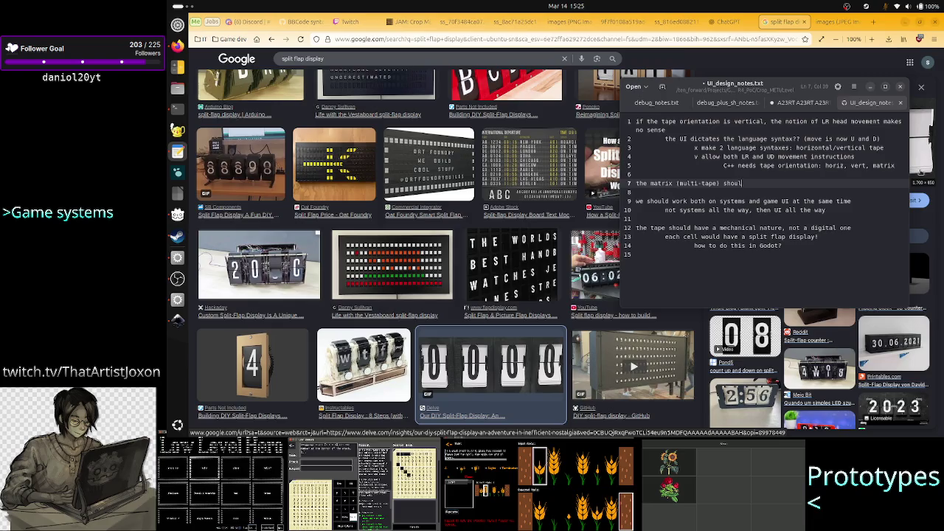
{"action": "type", "text": "d have a lattice "}
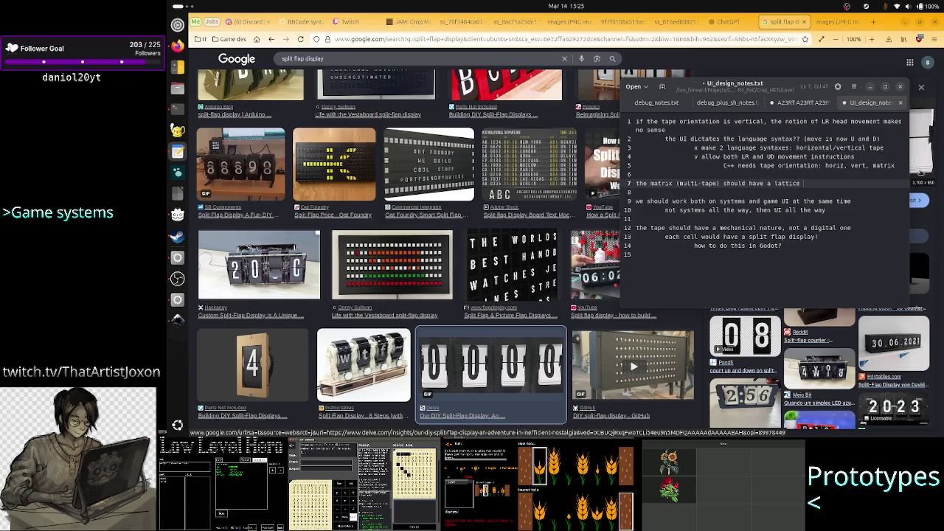
{"action": "type", "text": "display,"}
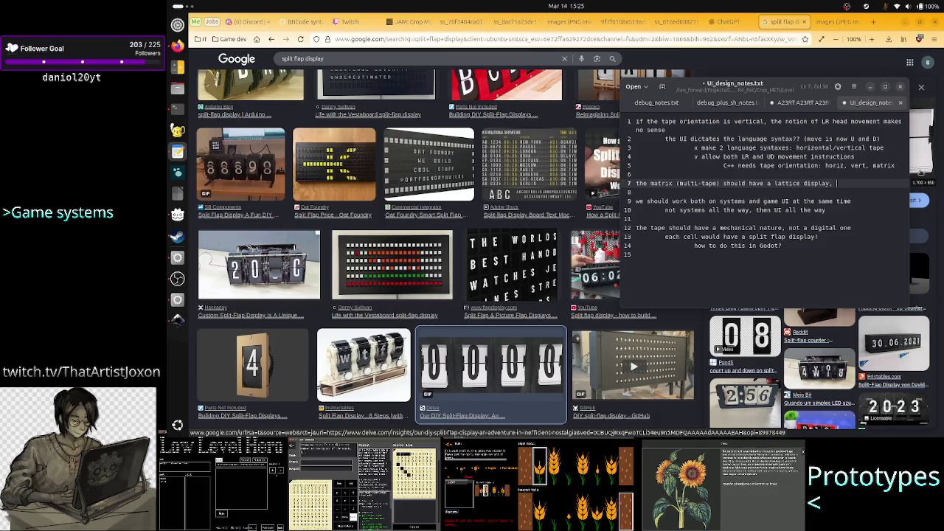
{"action": "type", "text": " s"}
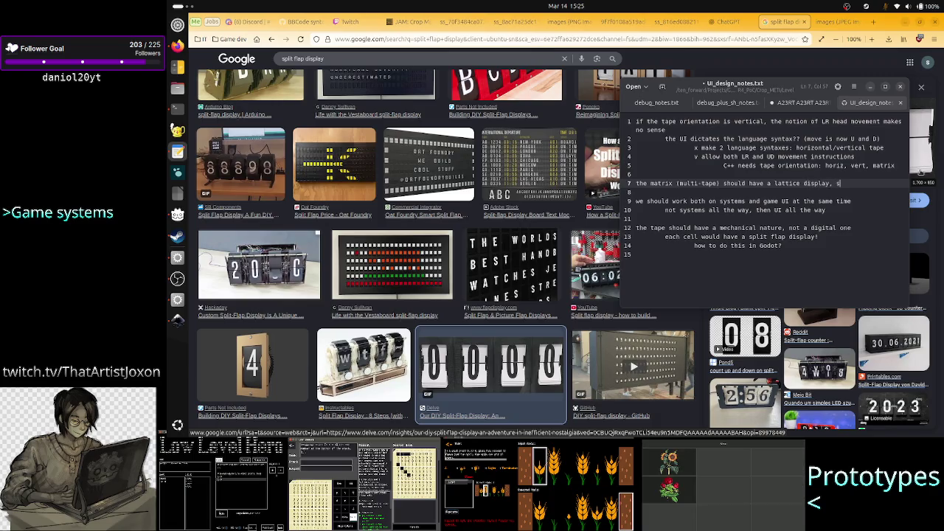
{"action": "type", "text": "o that i"}
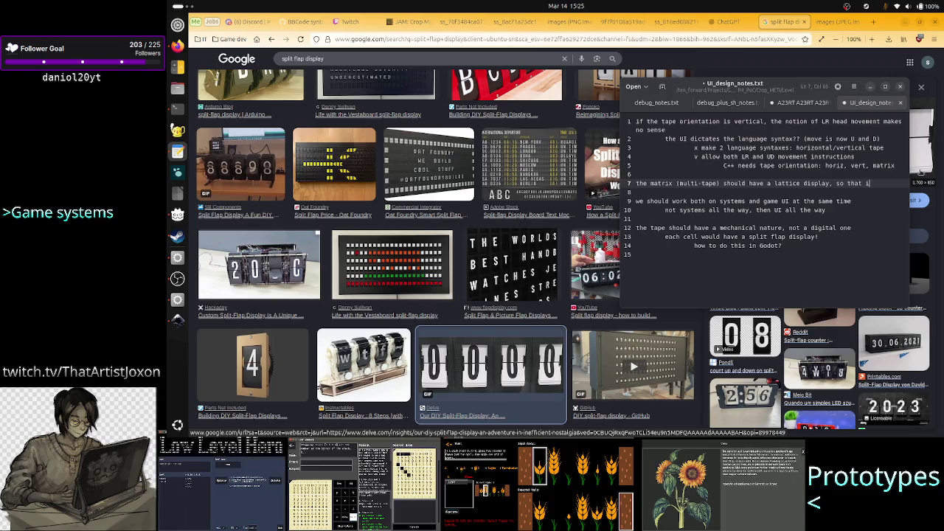
{"action": "type", "text": "t's"}
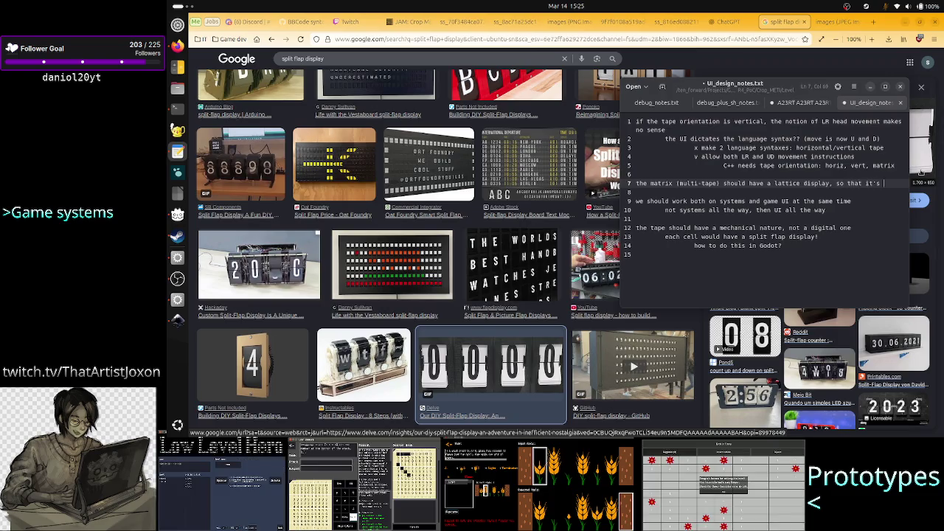
- Finish the note that movement from one cell is limited to U, D, L, R neighbours, and save
{"action": "key", "text": "Return"}
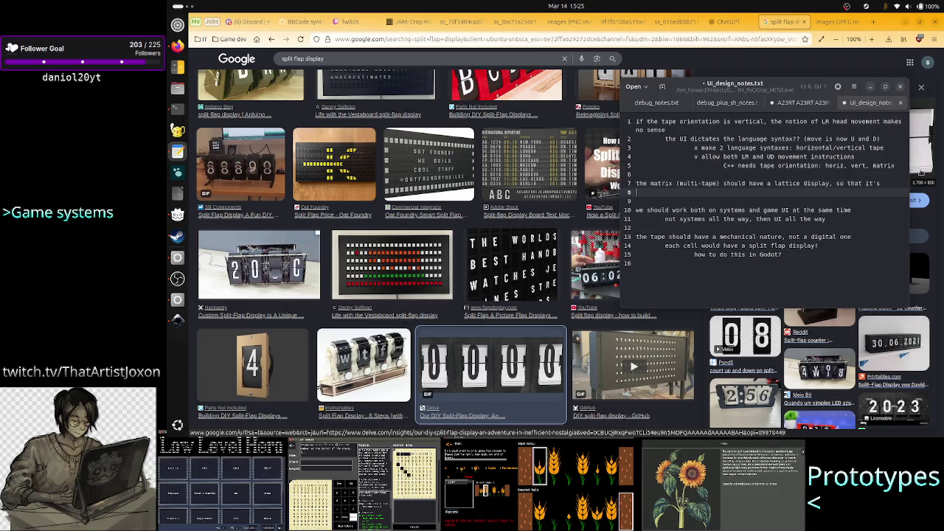
{"action": "type", "text": "showing that m"}
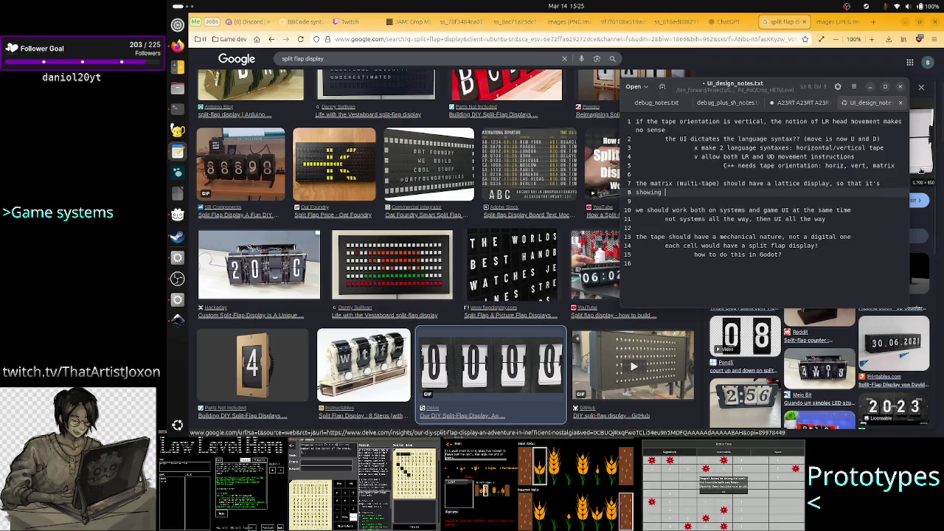
{"action": "type", "text": "ovement"}
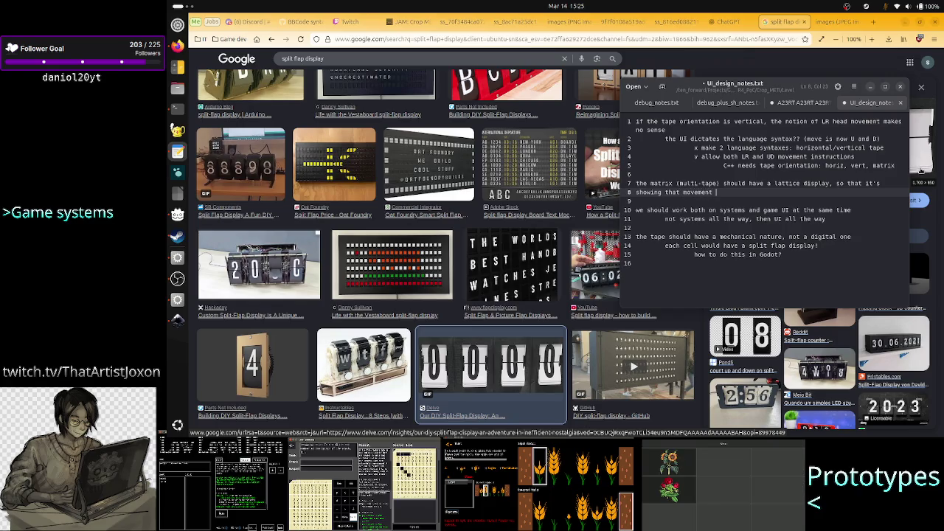
{"action": "type", "text": "from one cell"}
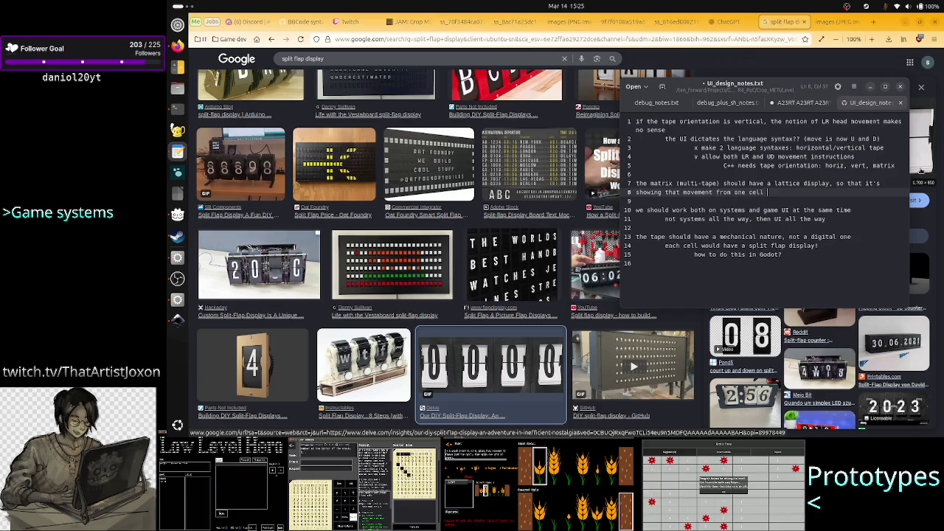
{"action": "type", "text": " is lim"}
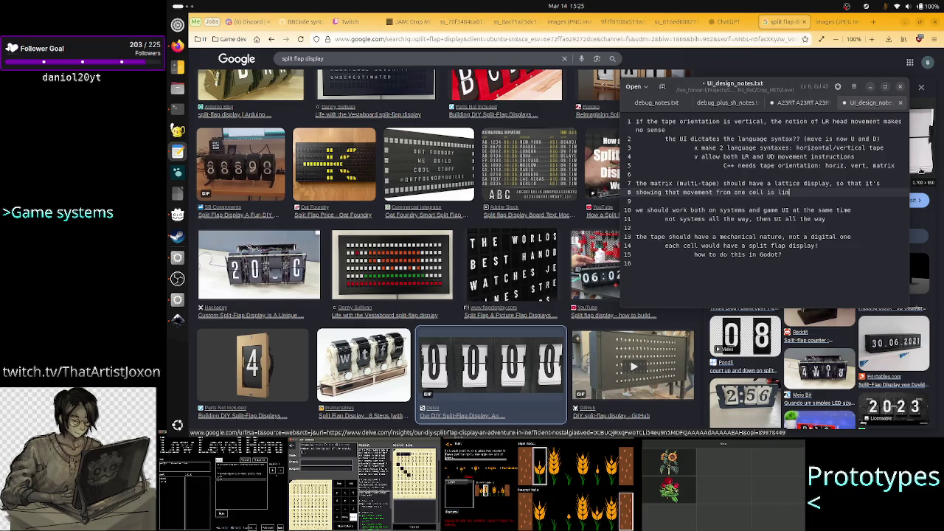
{"action": "type", "text": "ited to"}
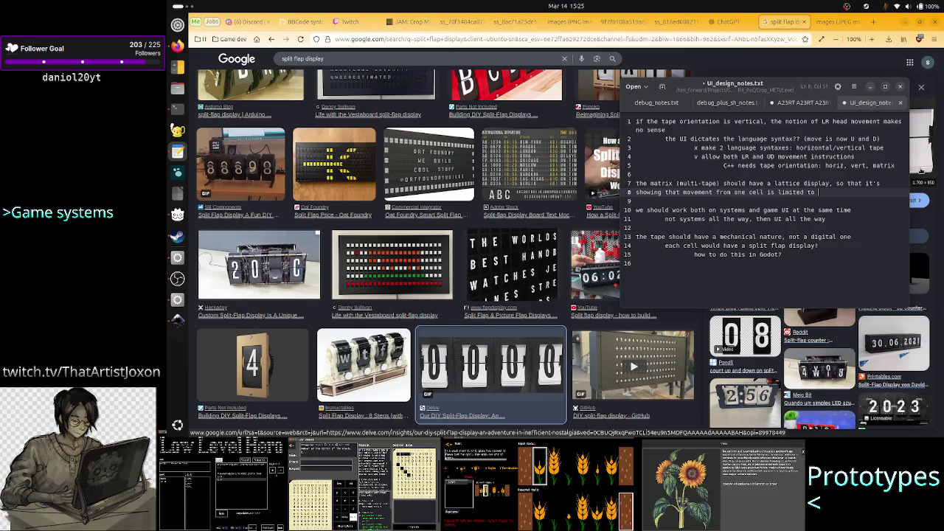
{"action": "type", "text": "U, "}
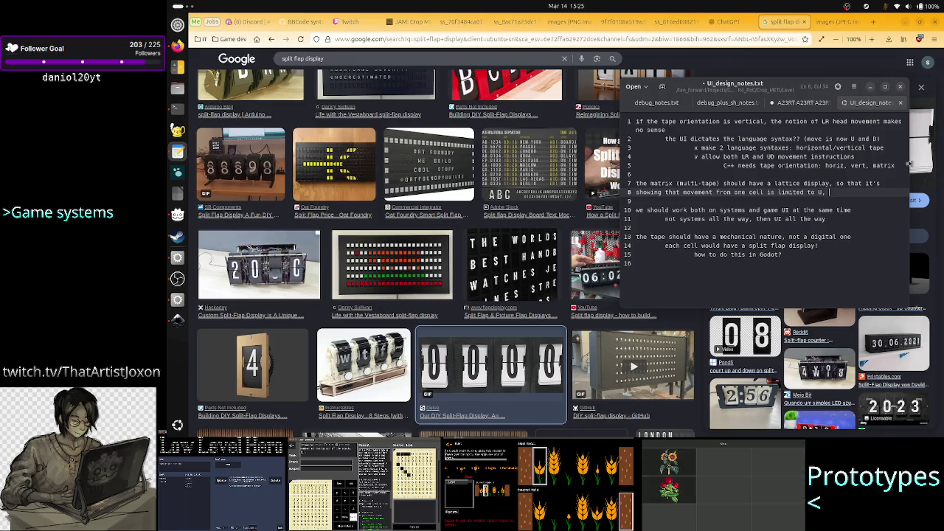
{"action": "type", "text": "R"}
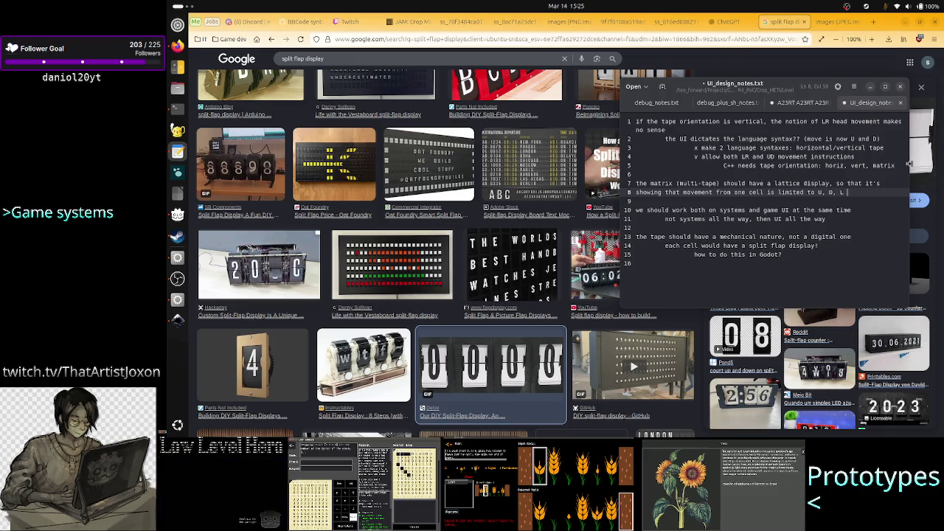
{"action": "type", "text": "and R neigh"}
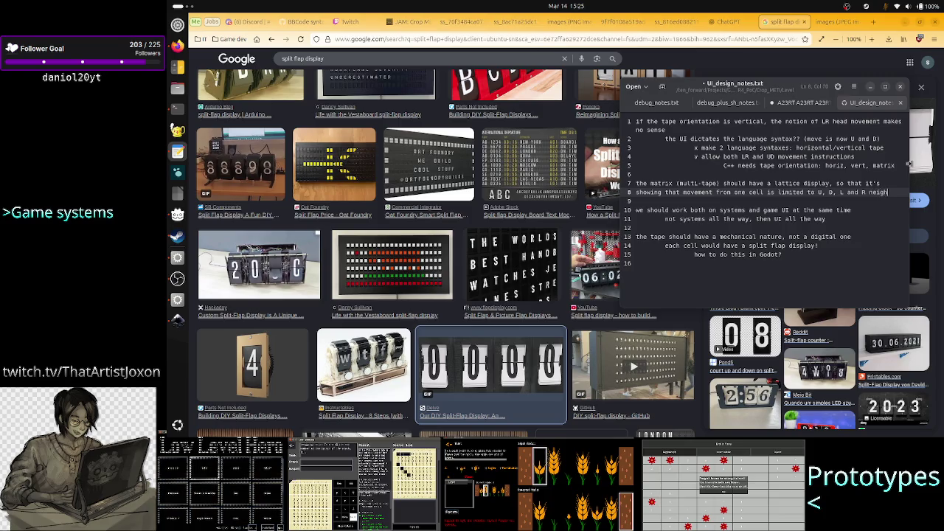
{"action": "type", "text": "bor"}
{"action": "key", "text": "Down"}
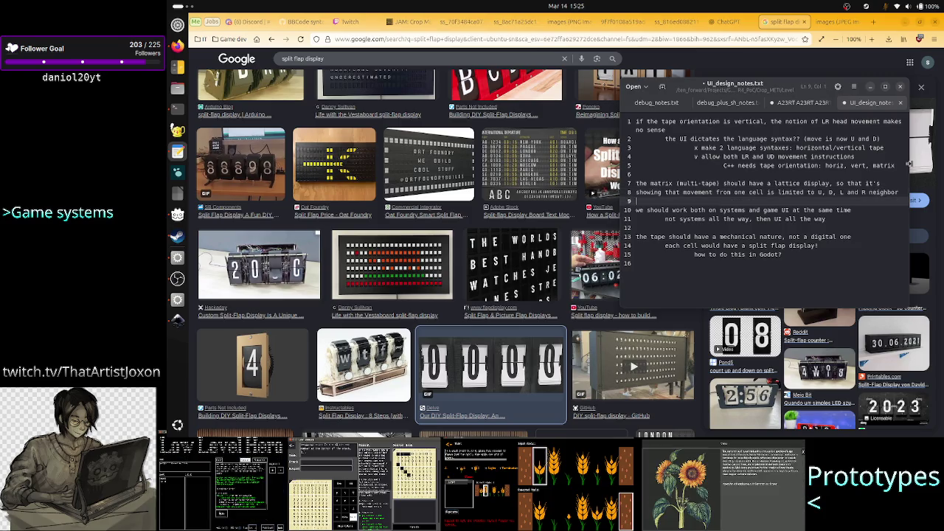
{"action": "key", "text": "Down"}
{"action": "key", "text": "Down"}
{"action": "key", "text": "Down"}
{"action": "key", "text": "Down"}
{"action": "key", "text": "Down"}
{"action": "key", "text": "Down"}
{"action": "key", "text": "Down"}
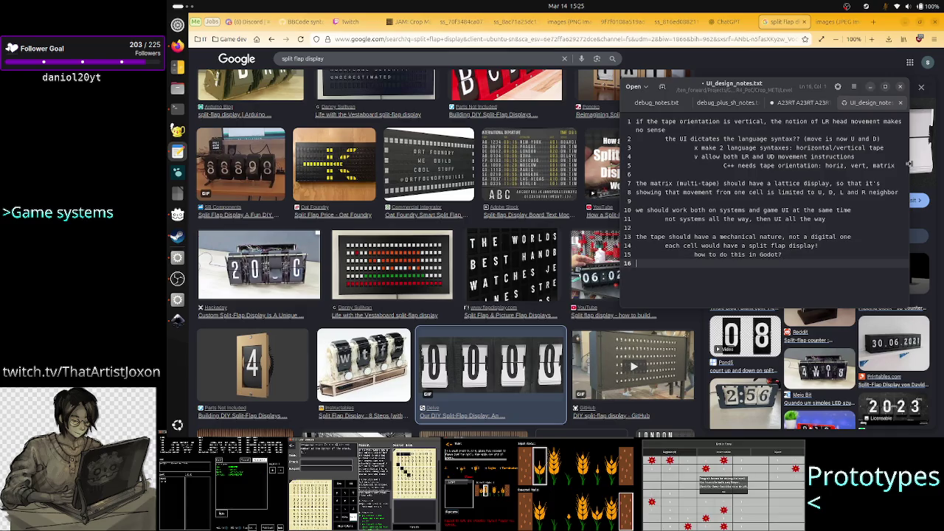
{"action": "key", "text": "ctrl+s"}
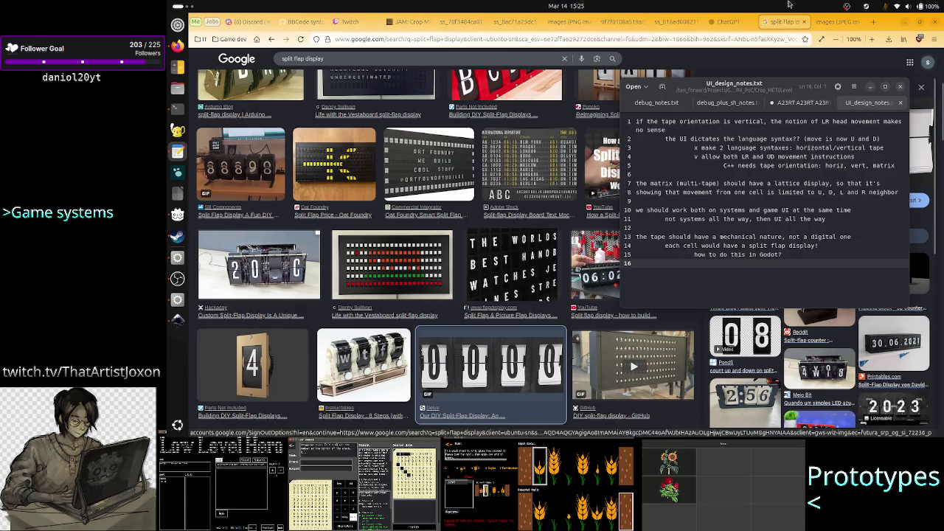
{"action": "key", "text": "alt+Tab"}
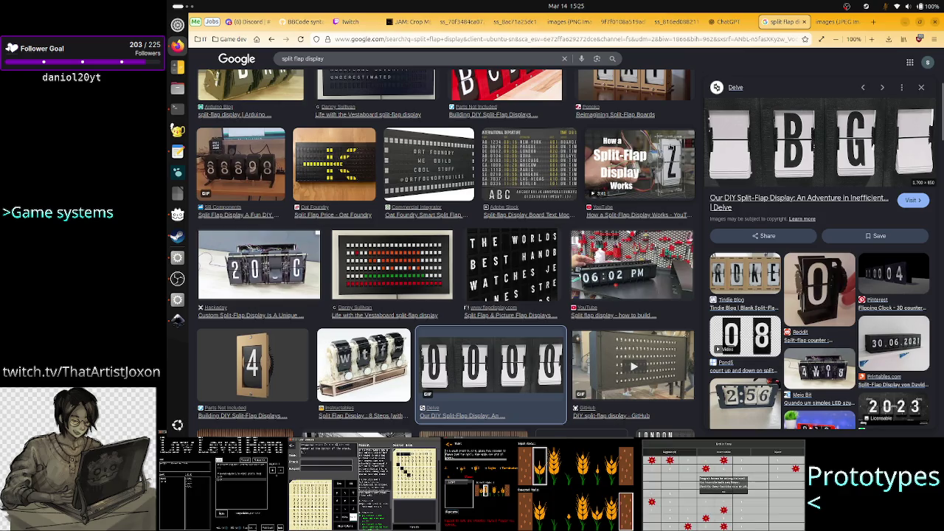
- Select the top row of zero boxes and paste a copy of it above the grid
{"action": "left_click", "coordinate": [177, 320]}
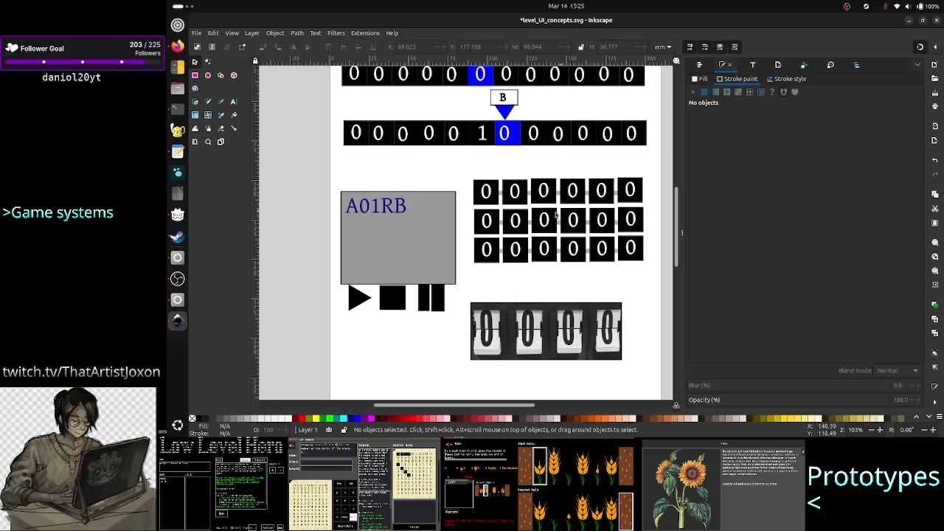
{"action": "left_click", "coordinate": [621, 198]}
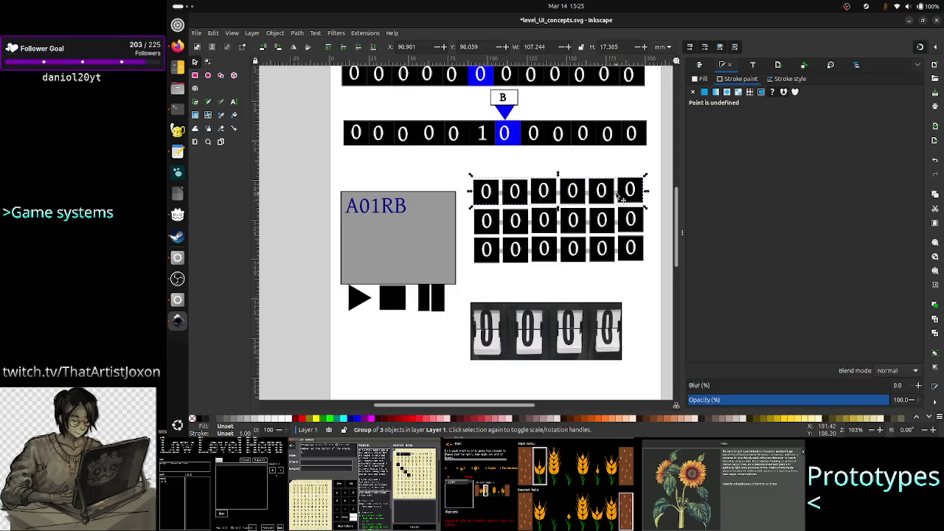
{"action": "left_click", "coordinate": [564, 179]}
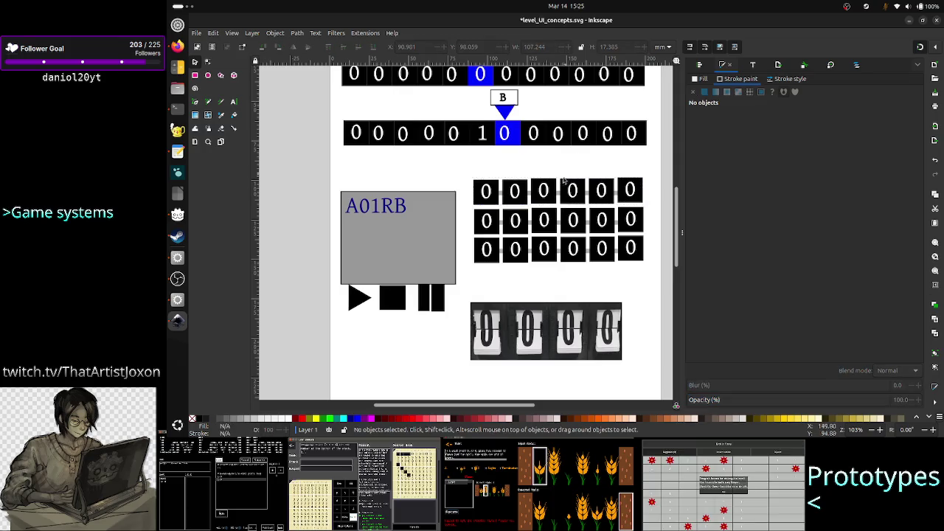
{"action": "left_click", "coordinate": [565, 194]}
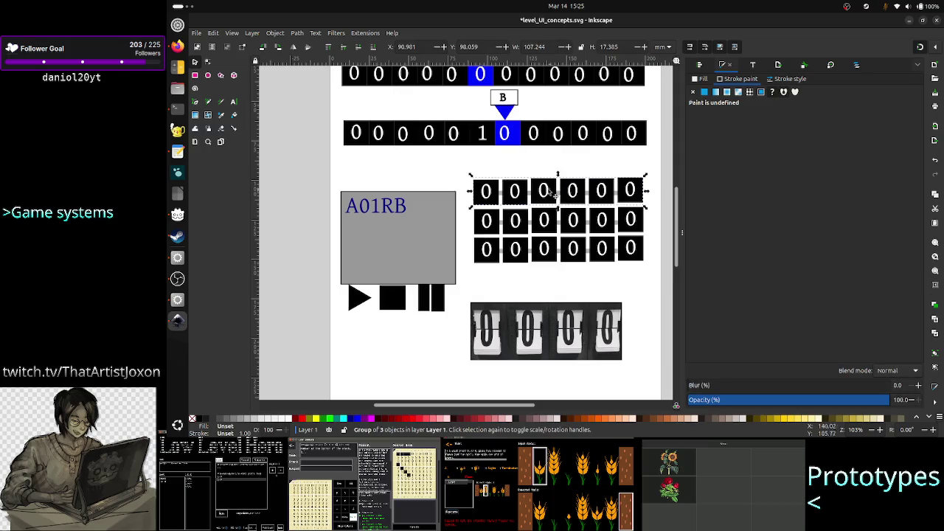
{"action": "left_click_drag", "start_coordinate": [561, 194], "coordinate": [507, 170]}
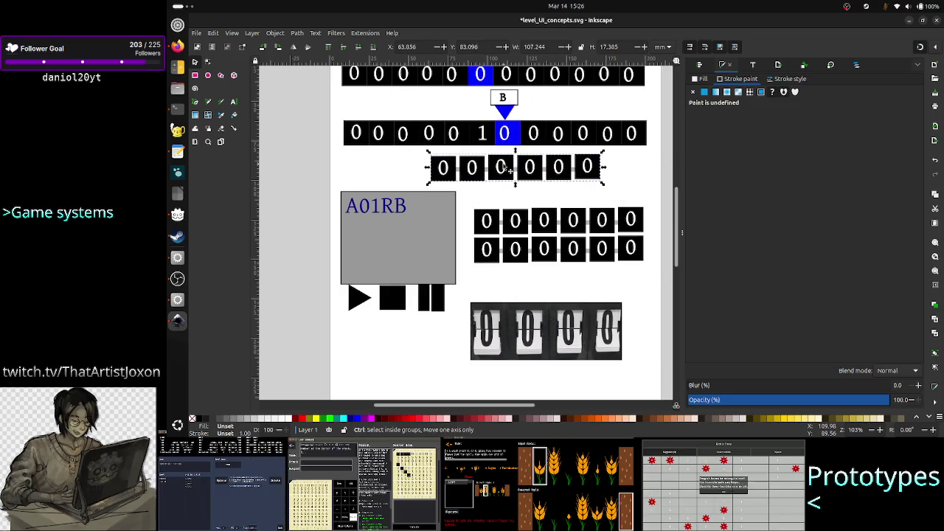
{"action": "key", "text": "ctrl+z"}
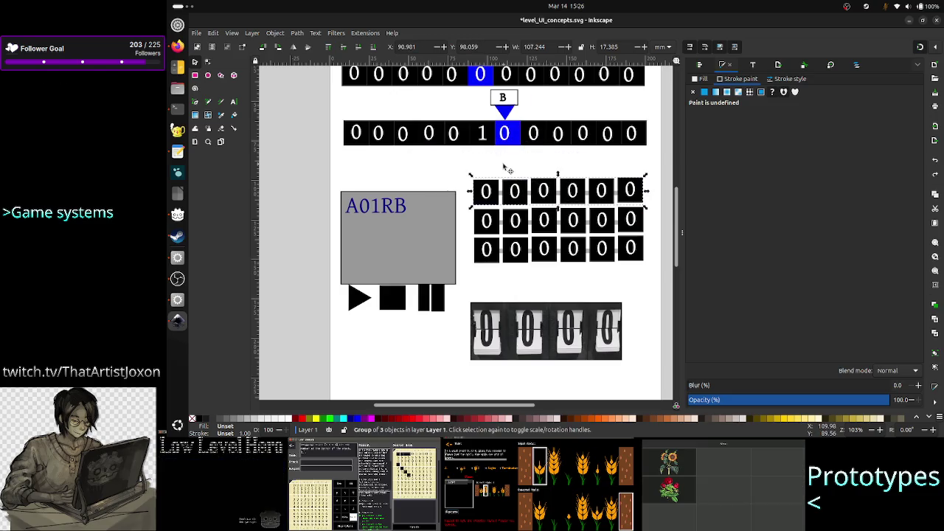
{"action": "key", "text": "ctrl+v"}
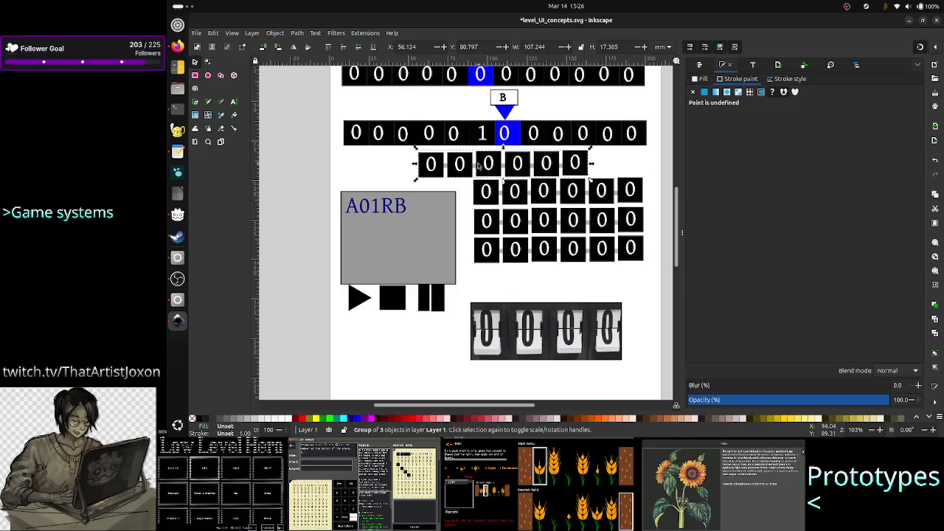
- Ungroup the pasted row and delete all its zeros, leaving the grey bar selected
{"action": "right_click", "coordinate": [480, 165]}
{"action": "left_click", "coordinate": [500, 298]}
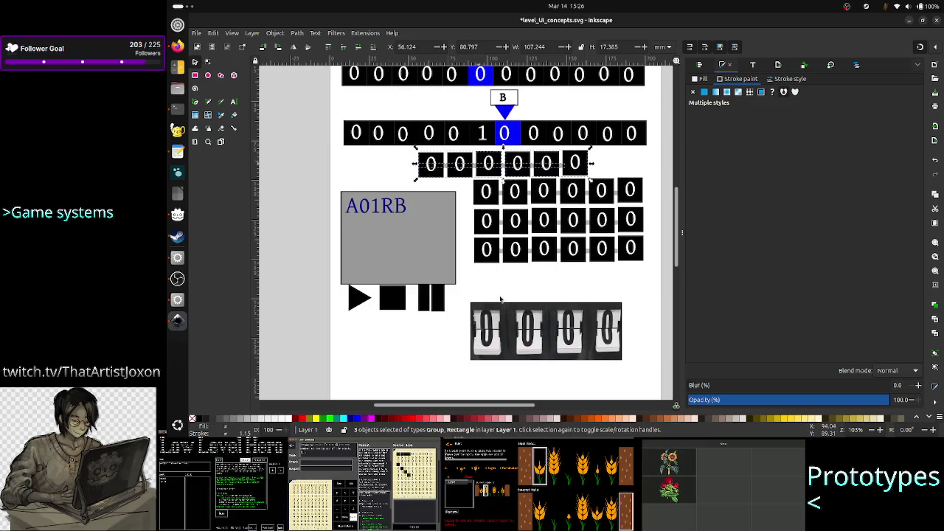
{"action": "left_click", "coordinate": [612, 169]}
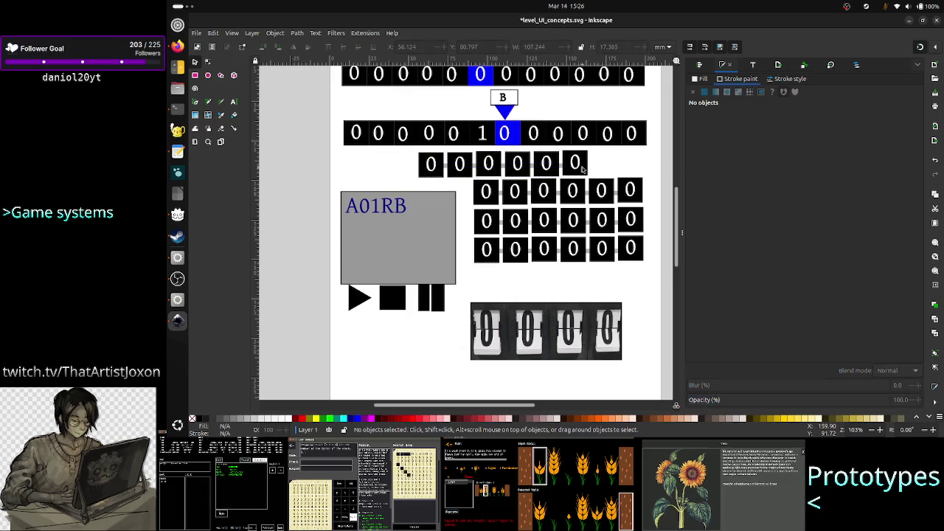
{"action": "left_click", "coordinate": [582, 169]}
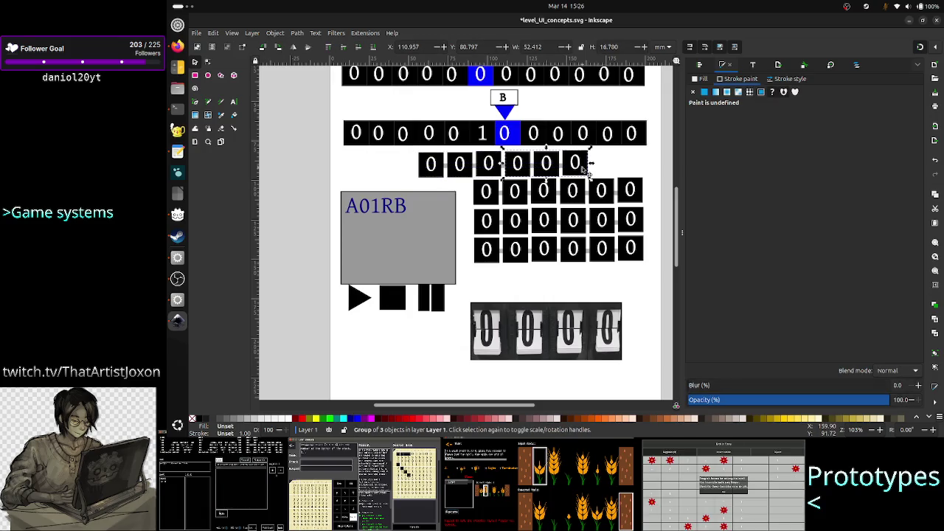
{"action": "key", "text": "Delete"}
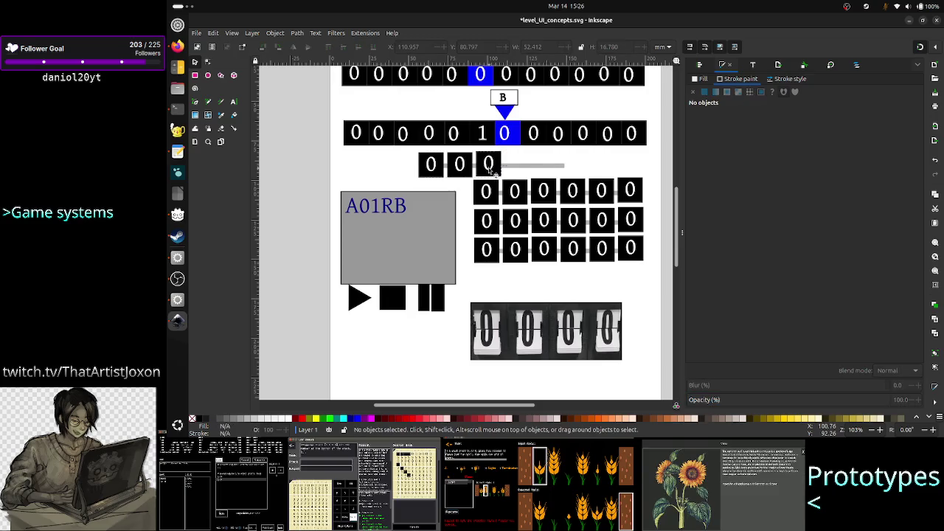
{"action": "left_click", "coordinate": [488, 164]}
{"action": "key", "text": "Delete"}
{"action": "left_click", "coordinate": [491, 165]}
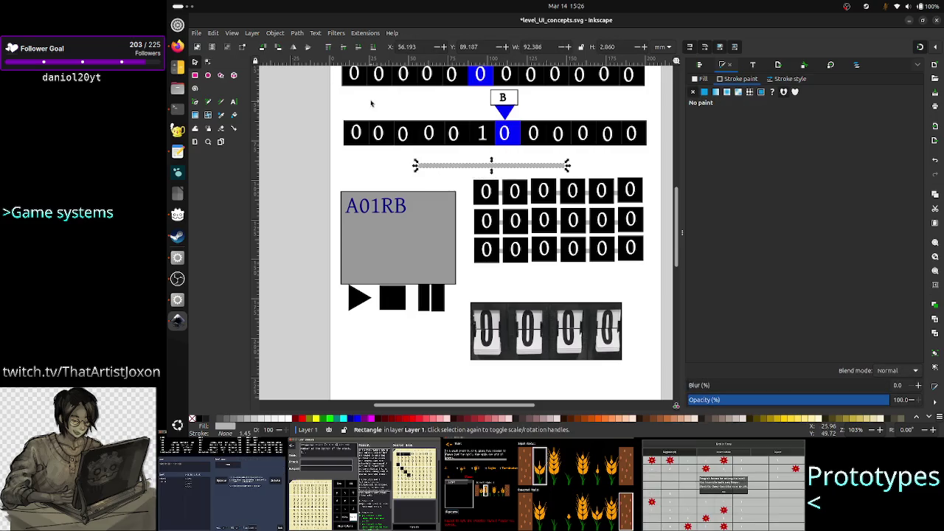
{"action": "left_click", "coordinate": [275, 33]}
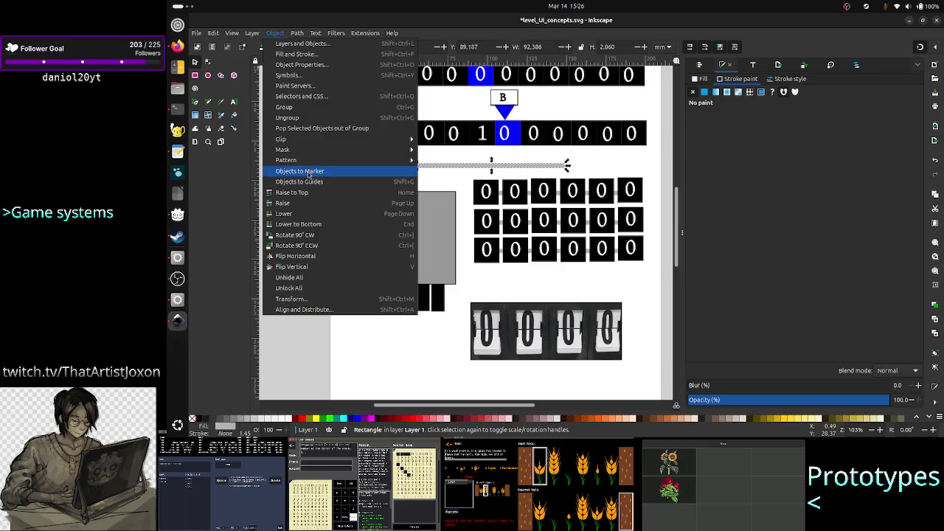
- Rotate the grey bar 90° to vertical, fit it over the first column's three rows, and copy it
{"action": "left_click", "coordinate": [320, 249]}
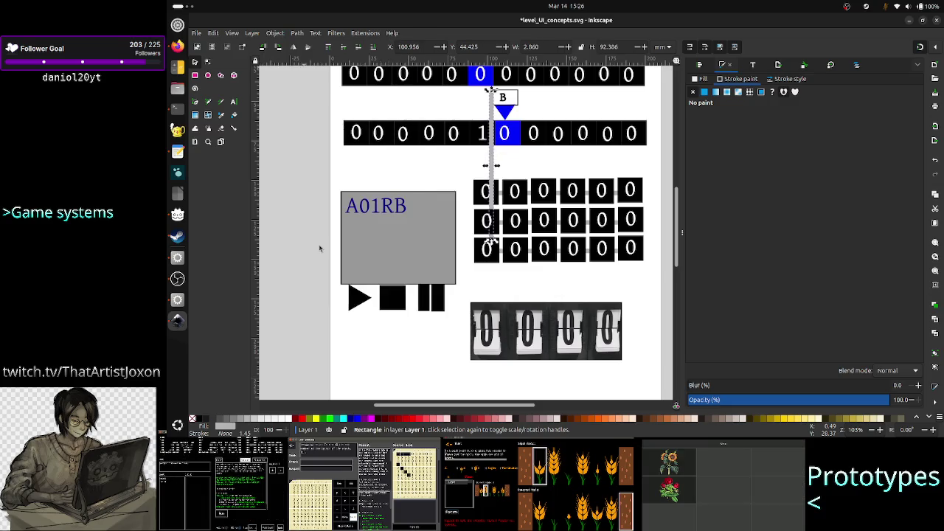
{"action": "left_click_drag", "start_coordinate": [491, 158], "coordinate": [488, 250]}
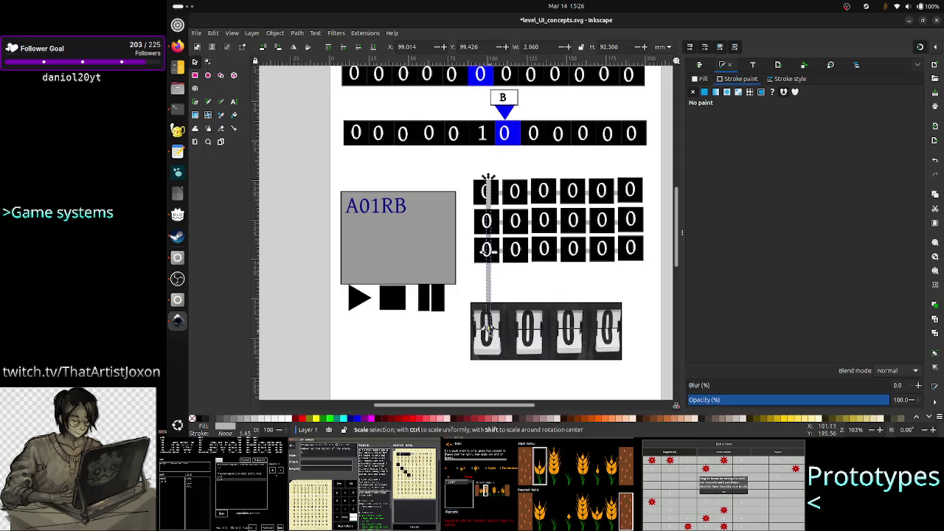
{"action": "left_click_drag", "start_coordinate": [486, 335], "coordinate": [488, 270]}
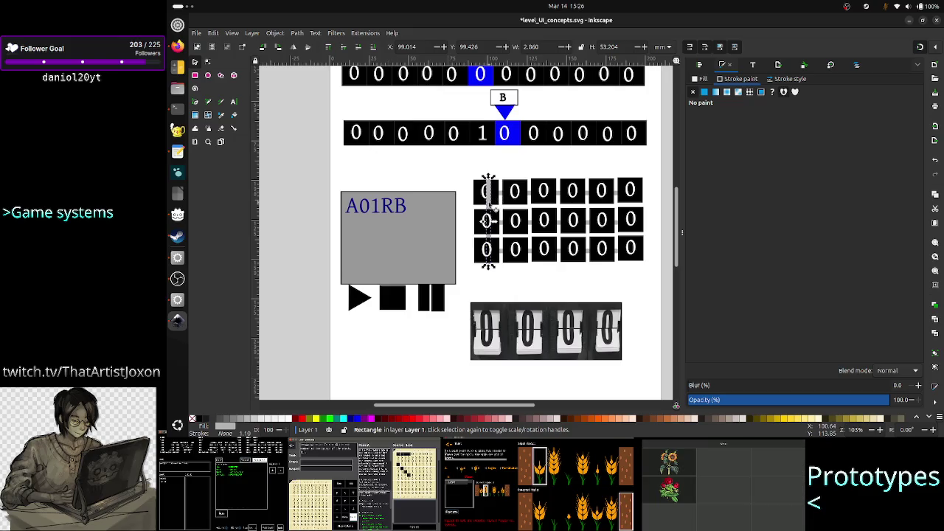
{"action": "right_click", "coordinate": [489, 207]}
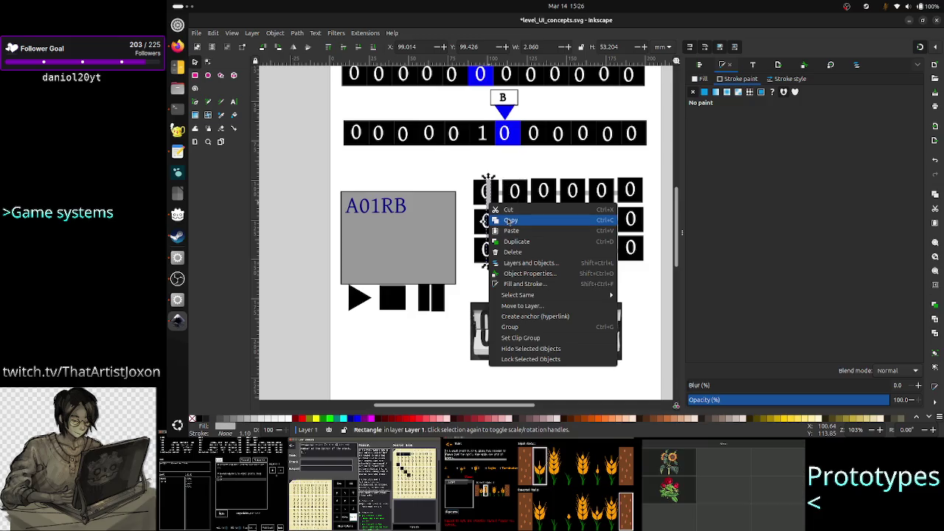
{"action": "left_click", "coordinate": [509, 221]}
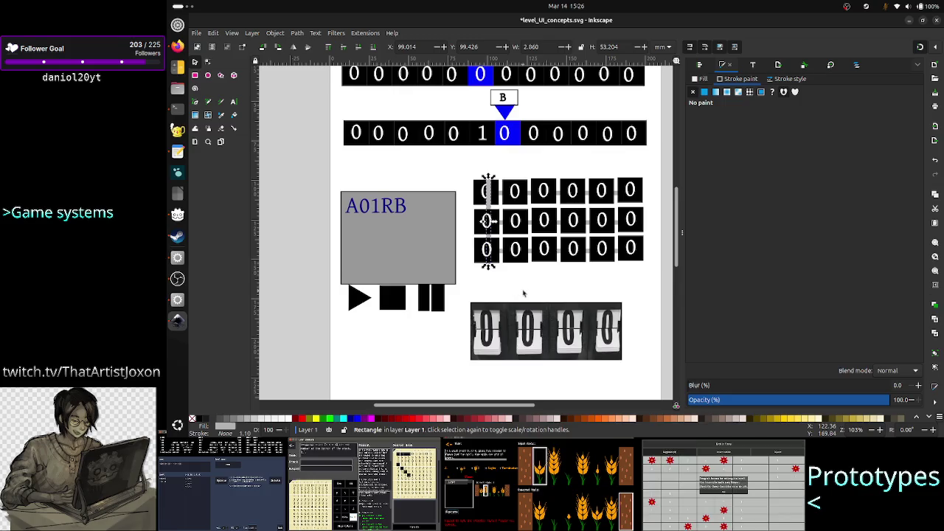
{"action": "key", "text": "ctrl+v"}
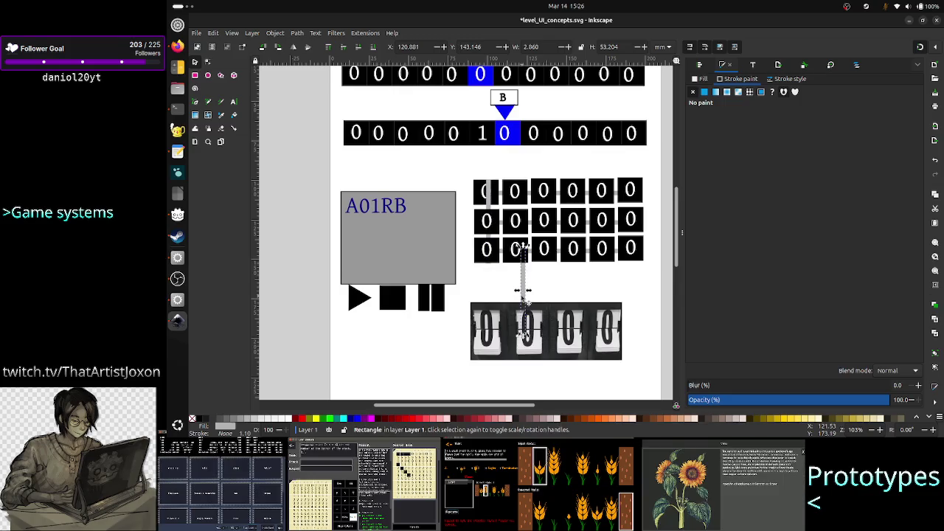
- Place grey bar copies over the second and third columns, nudging the first-column bar into line
{"action": "left_click_drag", "start_coordinate": [522, 291], "coordinate": [518, 230]}
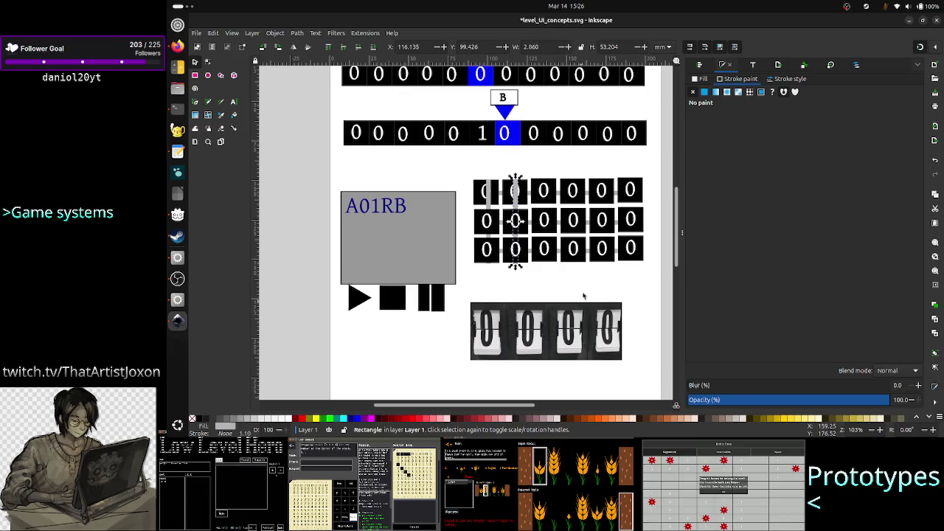
{"action": "key", "text": "ctrl+v"}
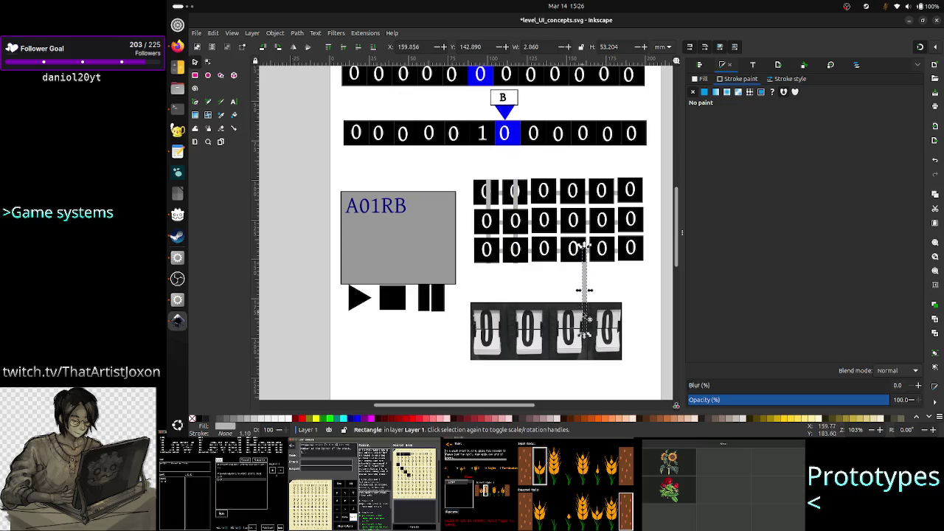
{"action": "left_click_drag", "start_coordinate": [583, 283], "coordinate": [541, 212]}
{"action": "key", "text": "Right"}
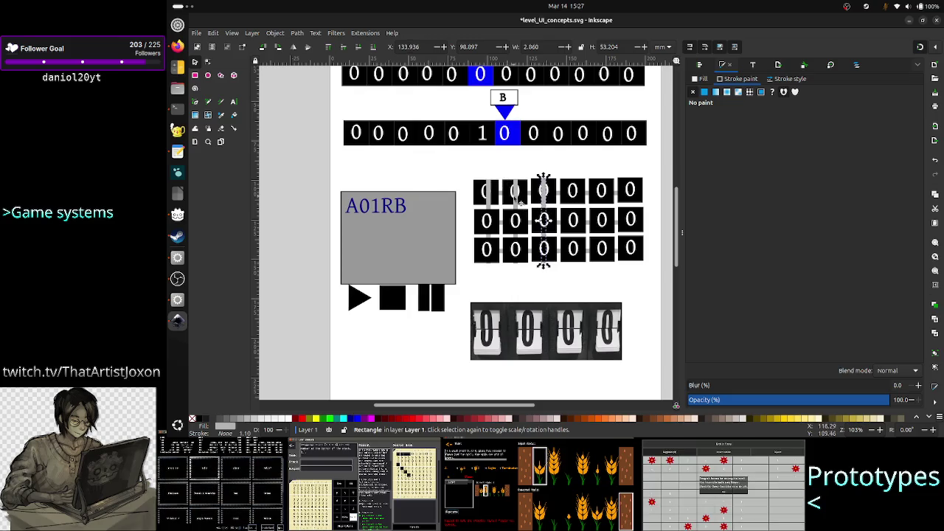
{"action": "left_click", "coordinate": [488, 205]}
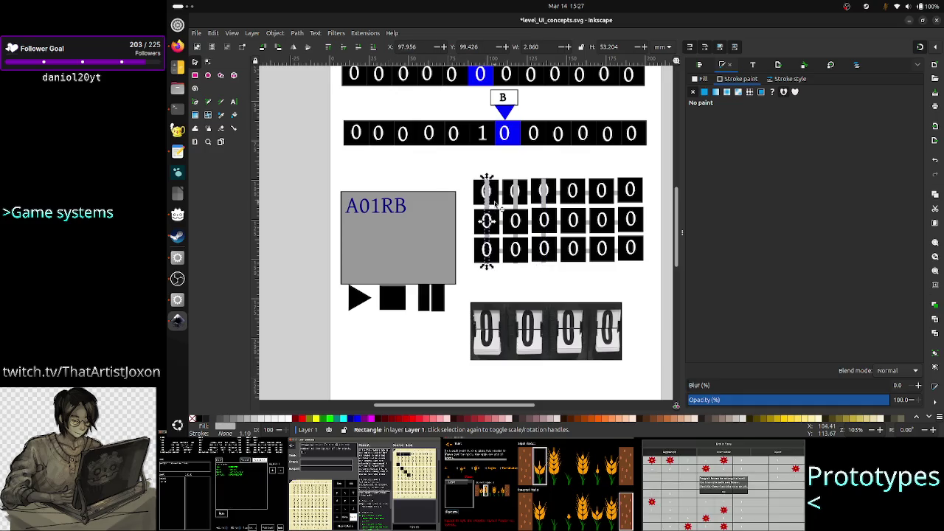
{"action": "key", "text": "Left"}
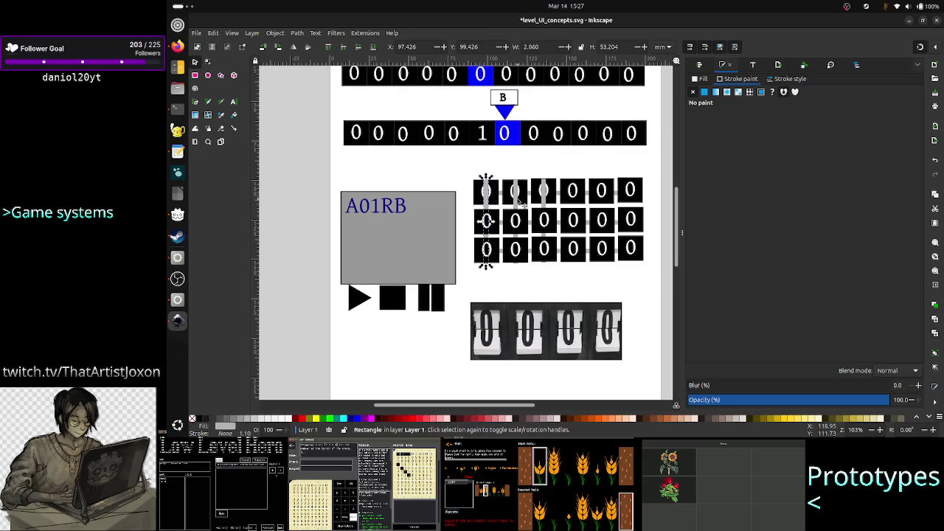
{"action": "left_click", "coordinate": [515, 201]}
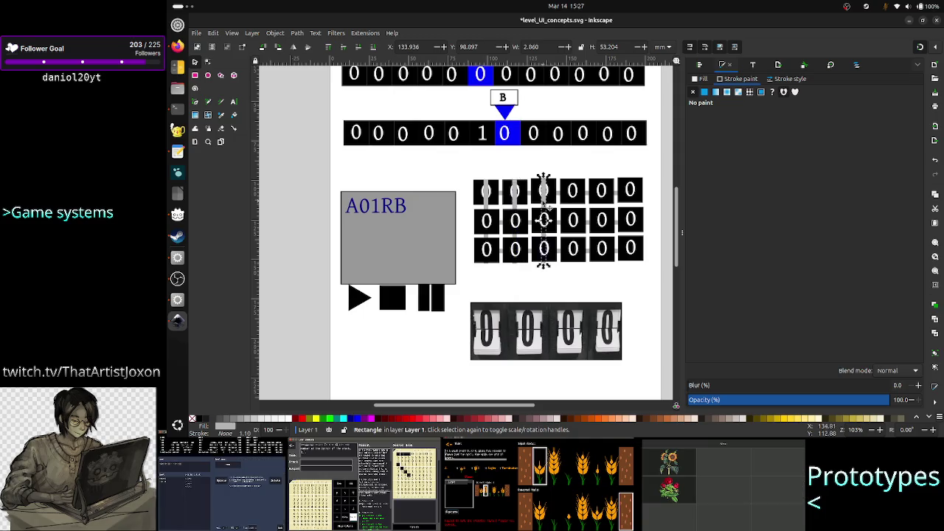
{"action": "left_click", "coordinate": [545, 208]}
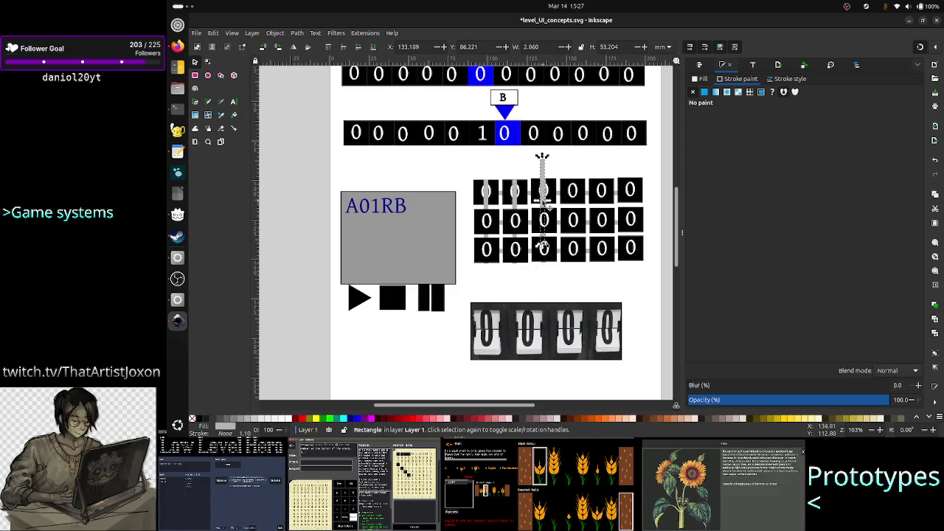
- Move bars onto the fourth, fifth and sixth columns and align them with the grid
{"action": "left_click_drag", "start_coordinate": [550, 208], "coordinate": [583, 192]}
{"action": "left_click", "coordinate": [582, 193]}
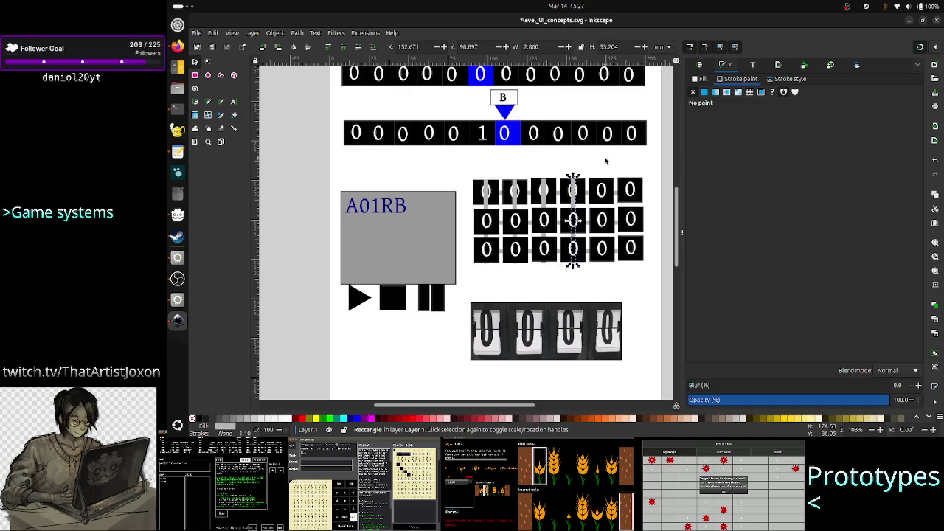
{"action": "mouse_move", "coordinate": [573, 224]}
{"action": "left_mouse_down"}
{"action": "mouse_move", "coordinate": [605, 159]}
{"action": "mouse_move", "coordinate": [601, 220]}
{"action": "left_mouse_up"}
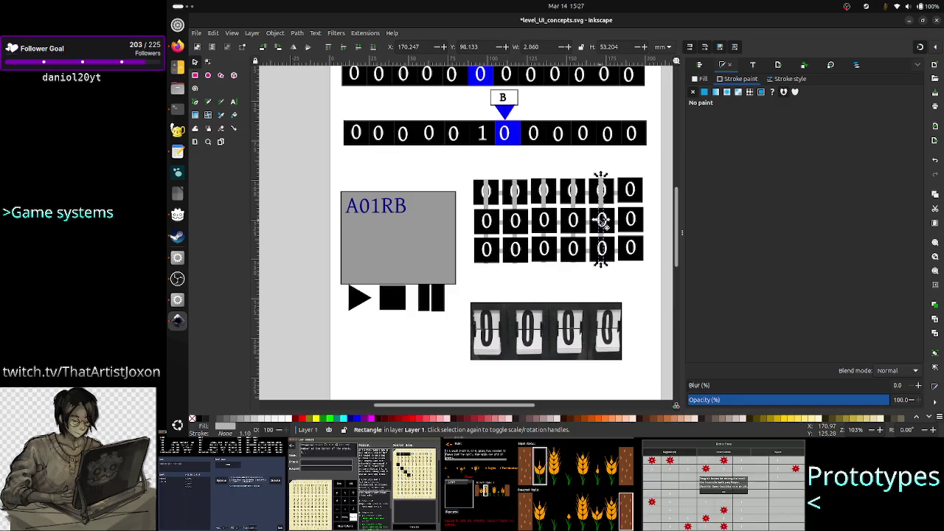
{"action": "left_click_drag", "start_coordinate": [601, 220], "coordinate": [602, 220]}
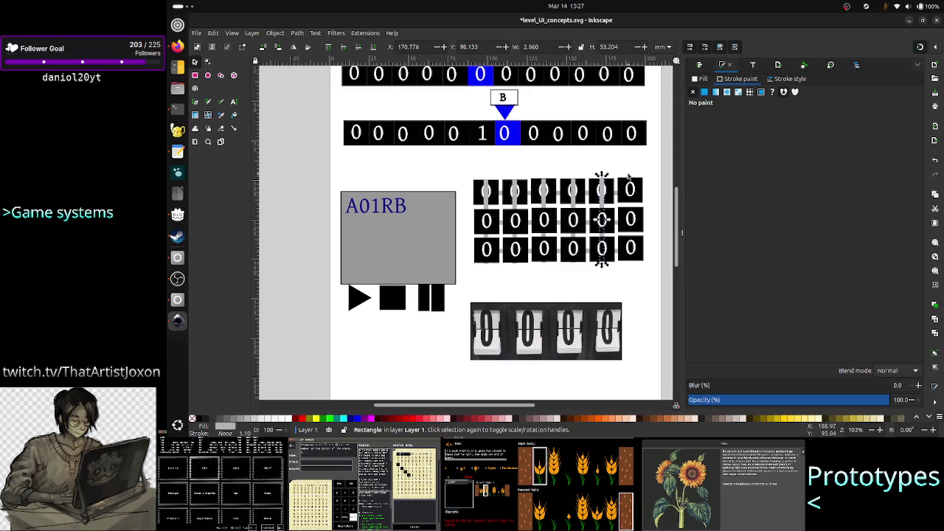
{"action": "key", "text": "ctrl"}
{"action": "left_click_drag", "start_coordinate": [627, 175], "coordinate": [634, 225]}
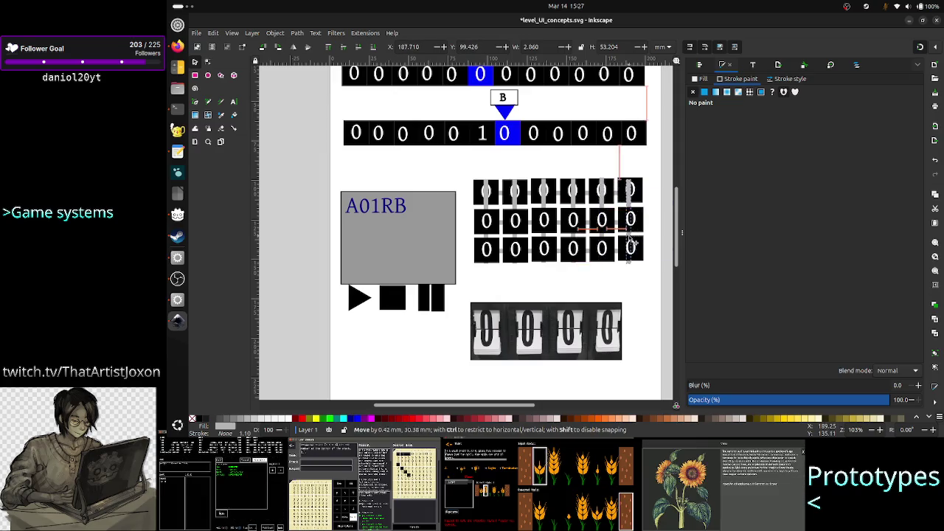
{"action": "left_click_drag", "start_coordinate": [634, 225], "coordinate": [633, 237]}
{"action": "key", "text": "Left"}
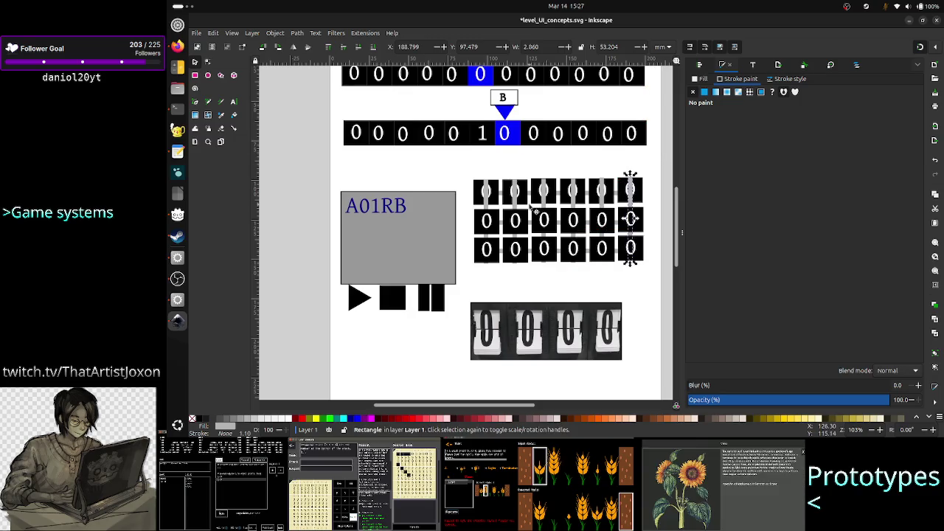
{"action": "left_click", "coordinate": [606, 208], "text": "shift"}
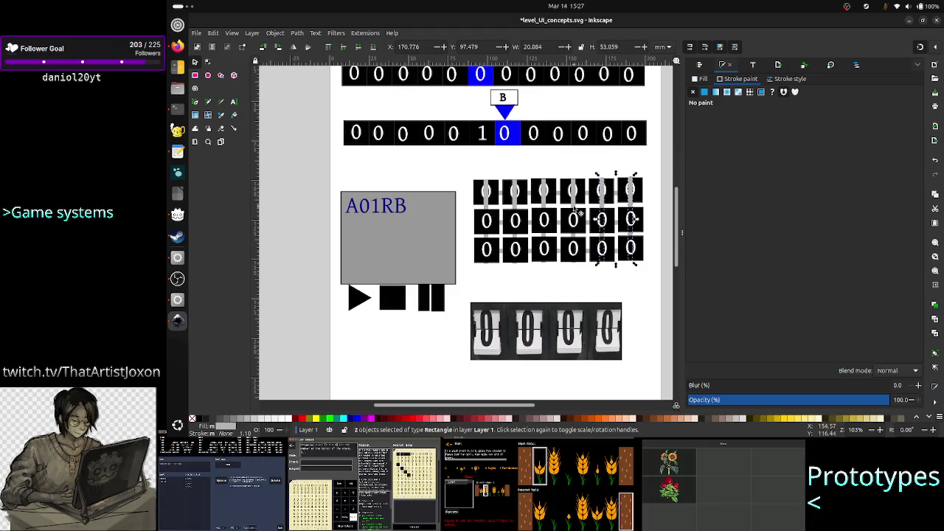
{"action": "left_click", "coordinate": [581, 213], "text": "shift"}
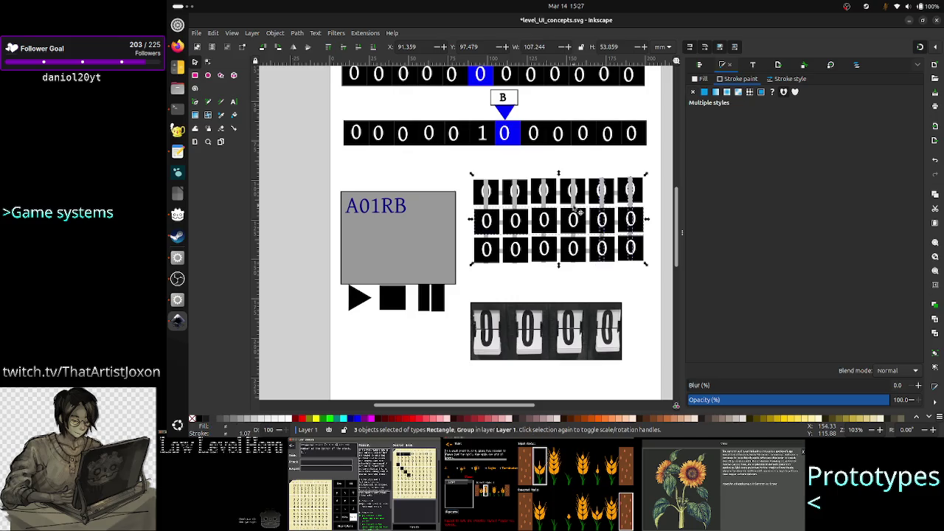
{"action": "left_click", "coordinate": [605, 164]}
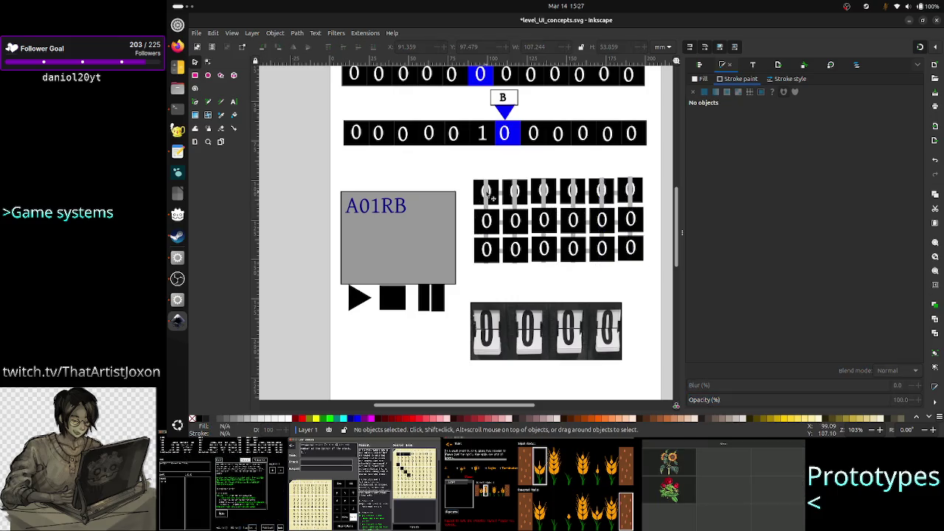
- Send the first- and second-column grey bars to the bottom, behind the zero tiles
{"action": "left_click", "coordinate": [491, 198]}
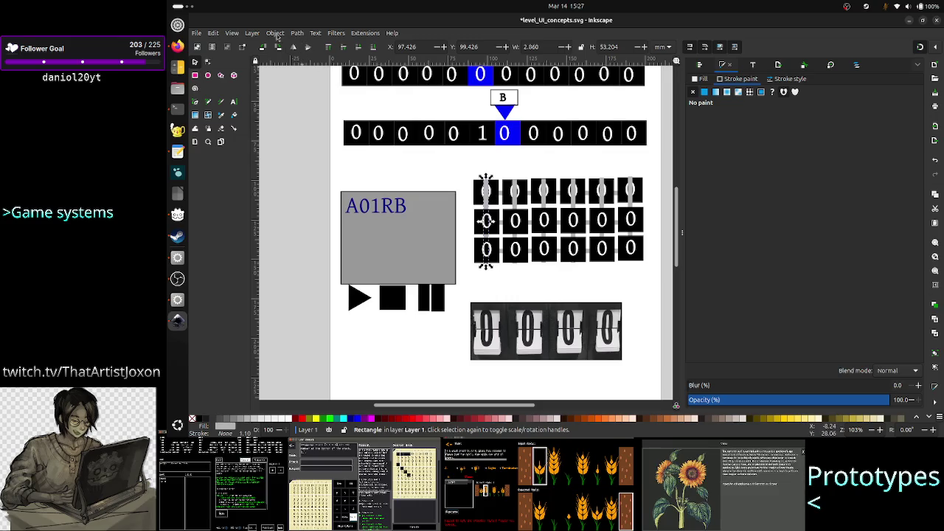
{"action": "left_click", "coordinate": [276, 34]}
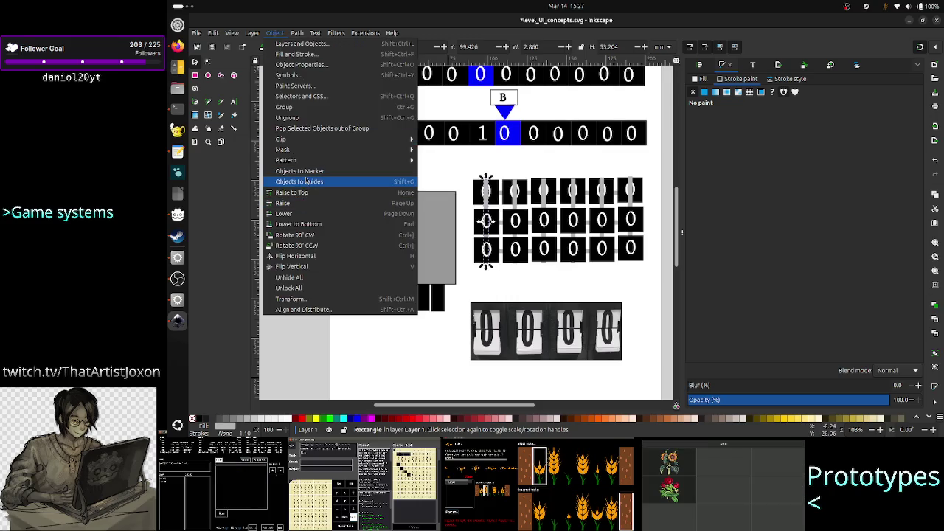
{"action": "left_click", "coordinate": [307, 226]}
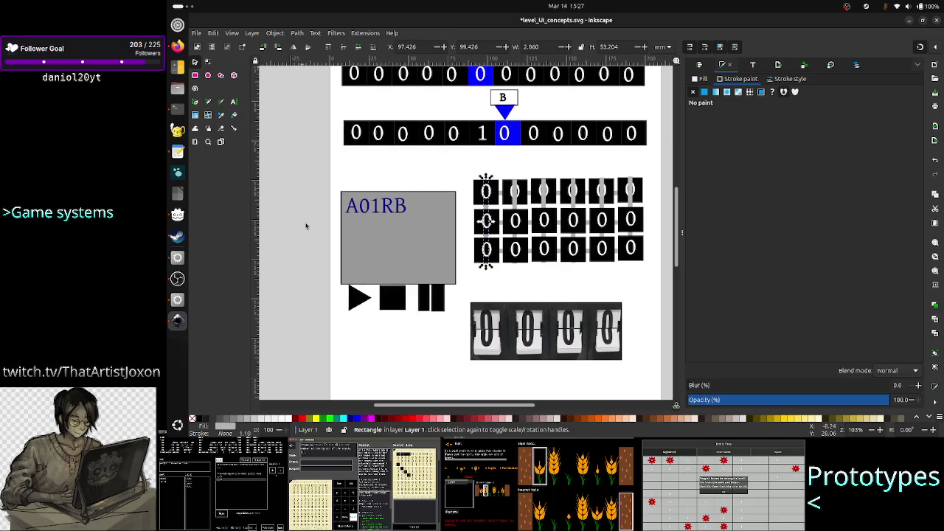
{"action": "left_click", "coordinate": [519, 213]}
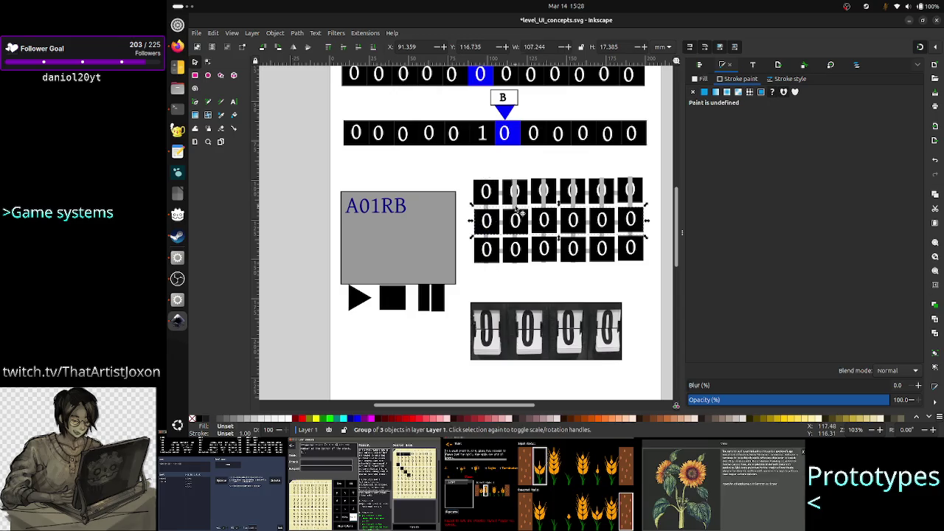
{"action": "left_click", "coordinate": [519, 212], "text": "alt"}
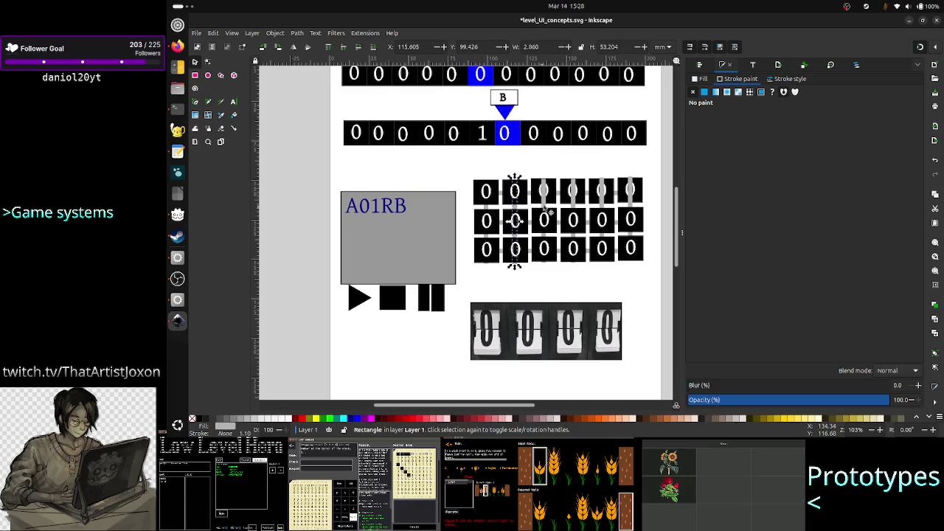
- Lower the third- through sixth-column grey bars behind their '0' cells, then deselect
{"action": "left_click", "coordinate": [548, 212]}
{"action": "left_click", "coordinate": [547, 212], "text": "alt"}
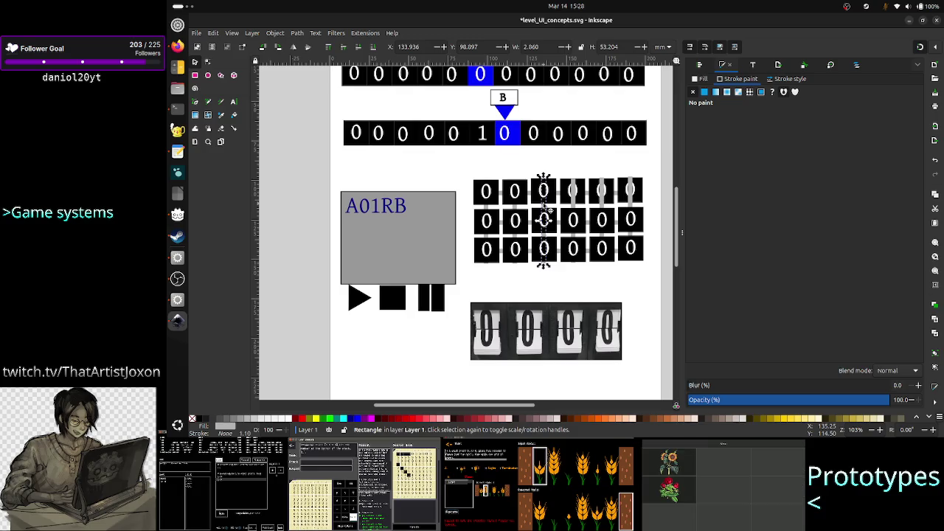
{"action": "left_click", "coordinate": [580, 212]}
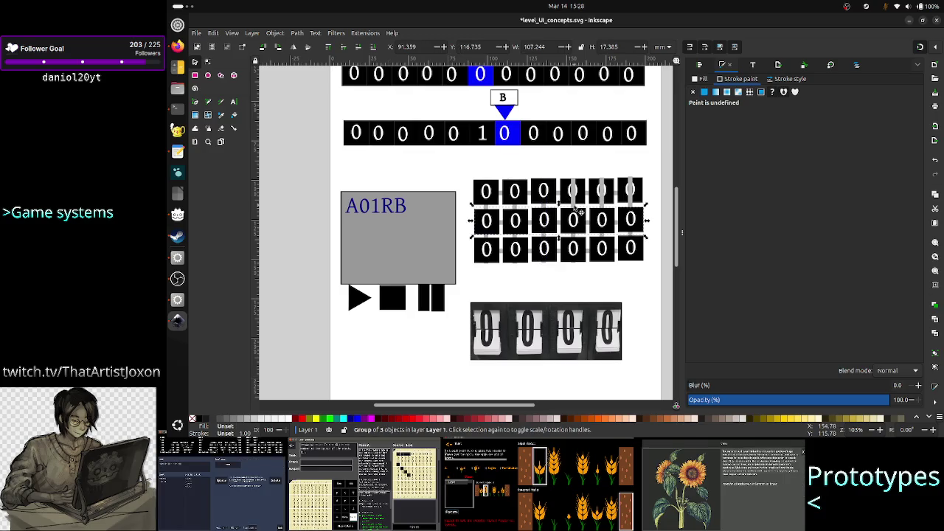
{"action": "left_click", "coordinate": [581, 212], "text": "alt"}
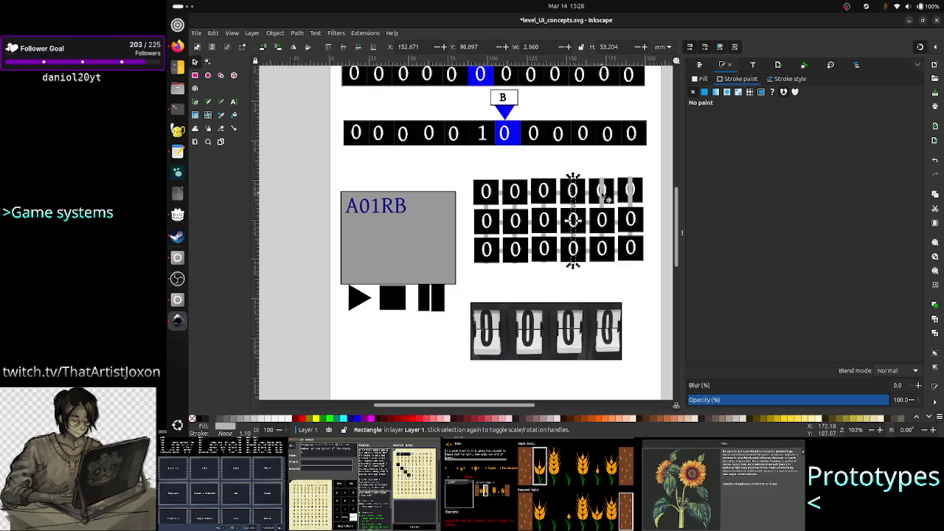
{"action": "left_click_drag", "start_coordinate": [581, 211], "coordinate": [609, 199]}
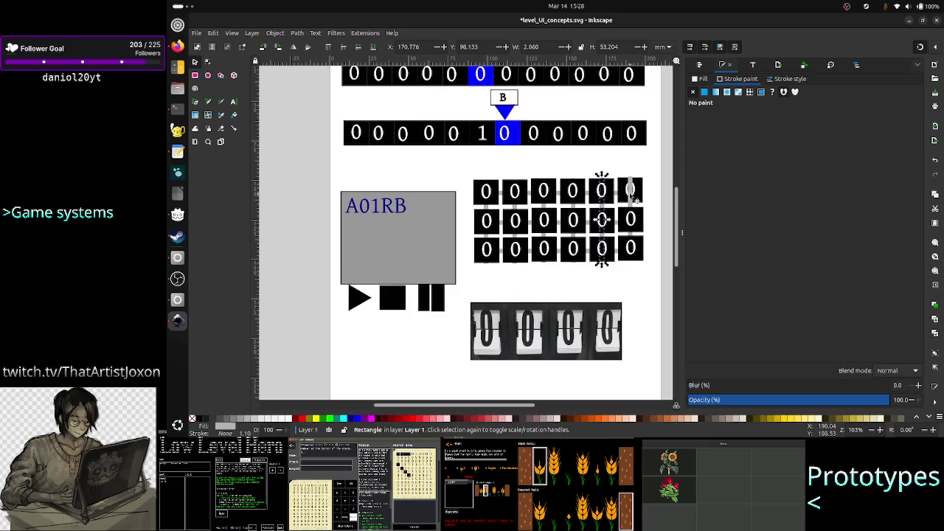
{"action": "left_click_drag", "start_coordinate": [633, 195], "coordinate": [633, 196]}
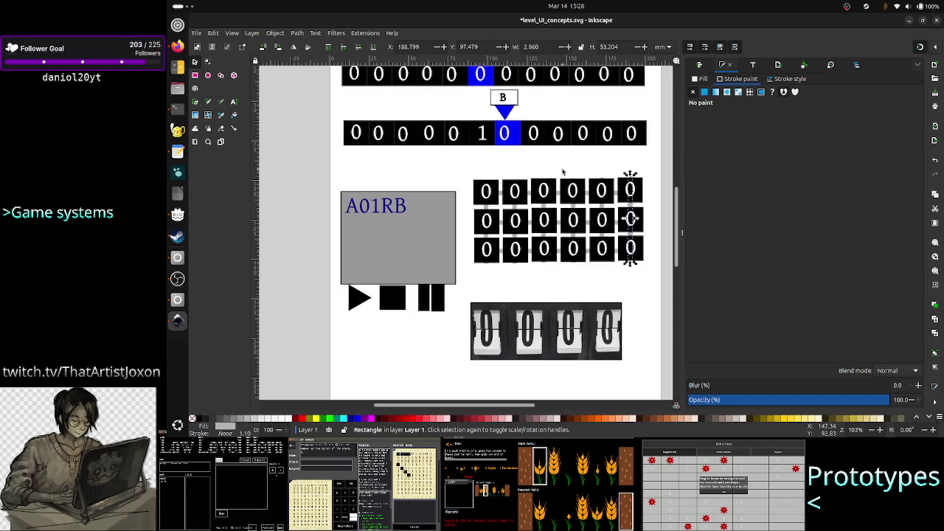
{"action": "left_click", "coordinate": [510, 175]}
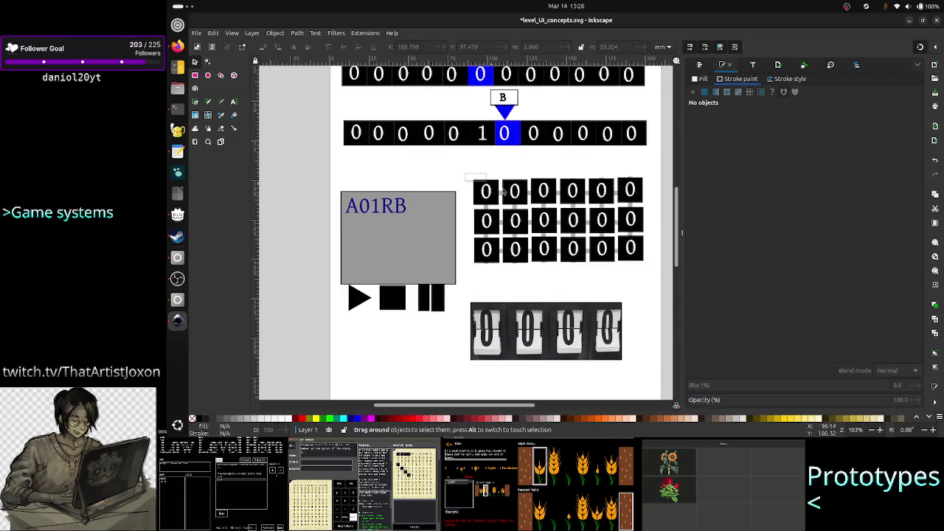
- Group the digit grid rows and grey bars into one 9-object group and save level_UI_concepts.svg
{"action": "left_click_drag", "start_coordinate": [465, 174], "coordinate": [649, 268]}
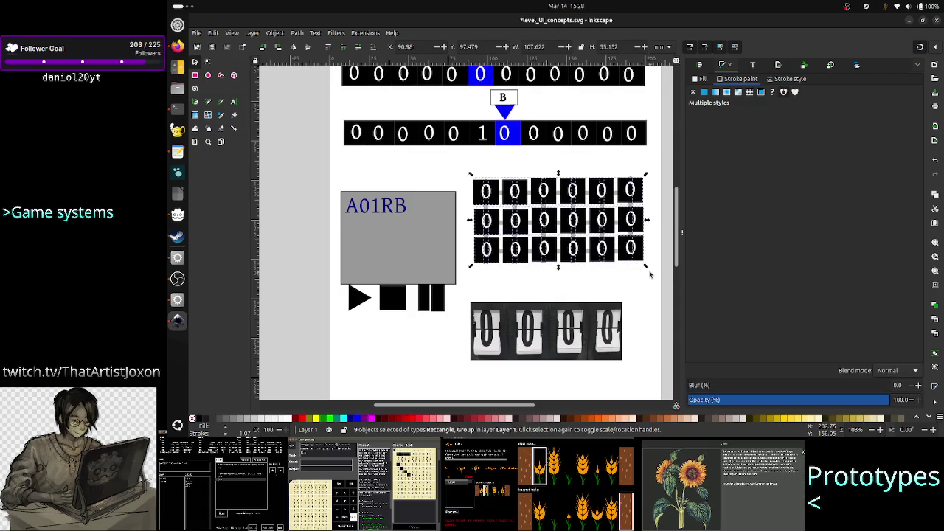
{"action": "right_click", "coordinate": [633, 249]}
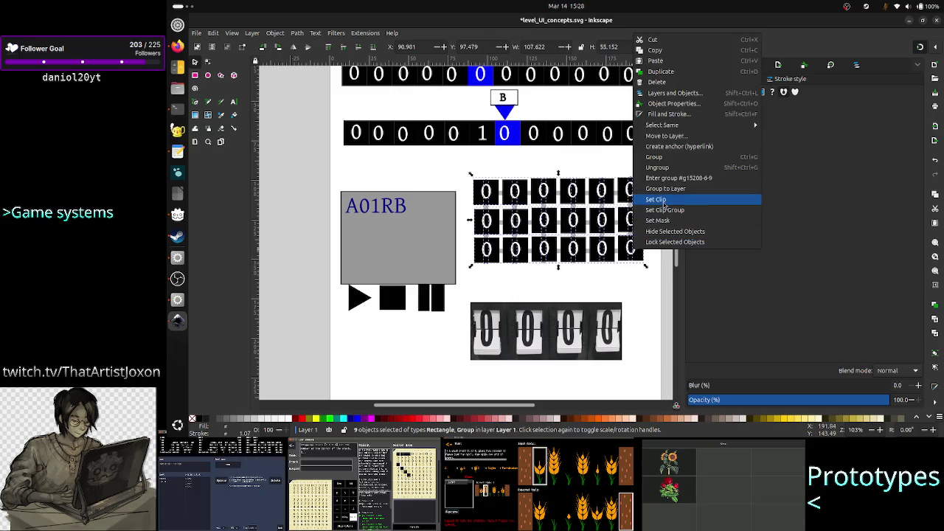
{"action": "left_click", "coordinate": [666, 160]}
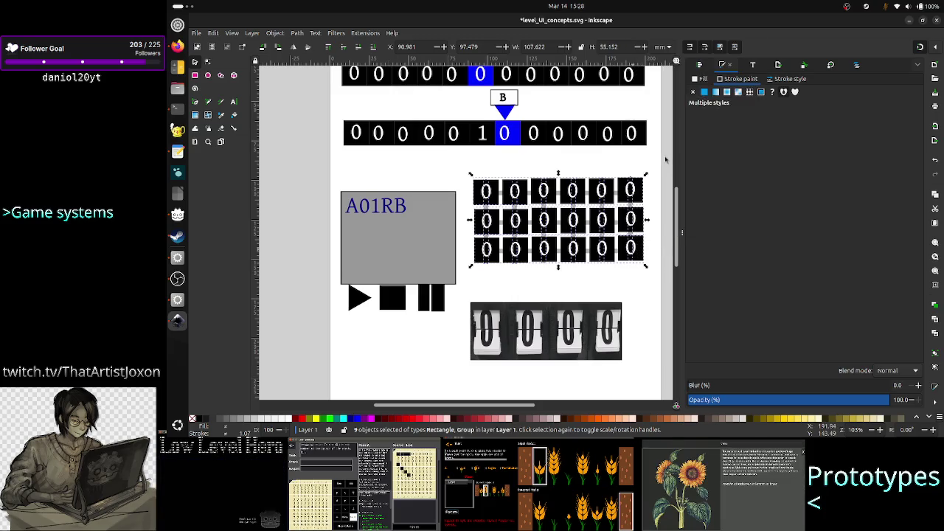
{"action": "left_click", "coordinate": [588, 161]}
{"action": "key", "text": "ctrl+s"}
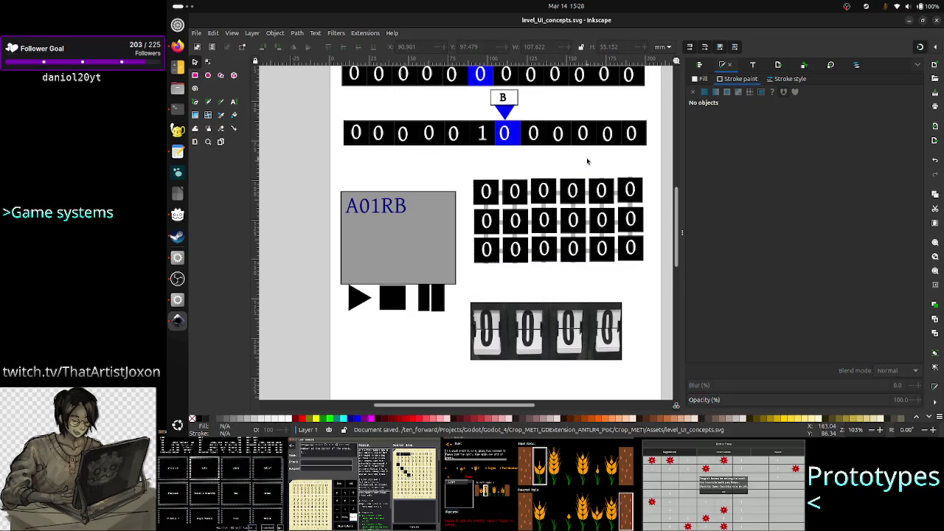
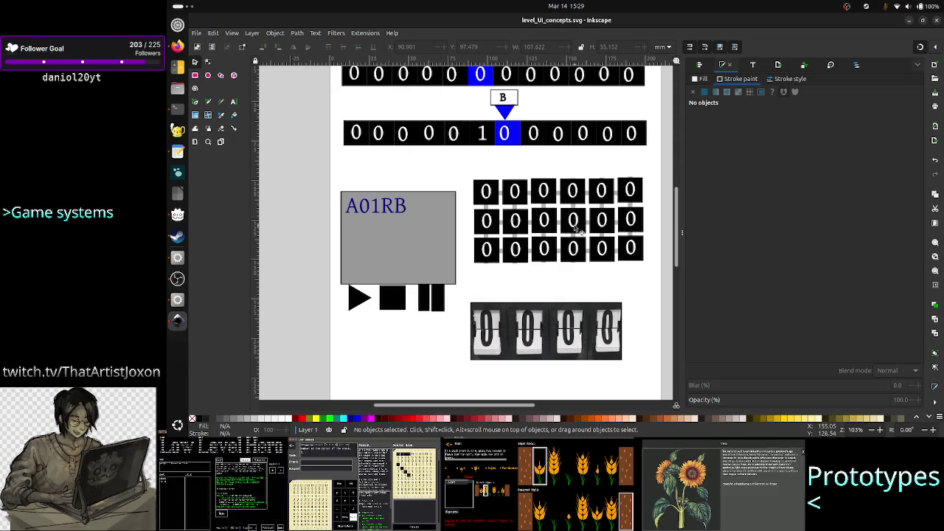
- Ungroup the whole 0-tile grid into its separate rows
{"action": "scroll", "coordinate": [576, 230], "scroll_direction": "up", "scroll_amount": 1}
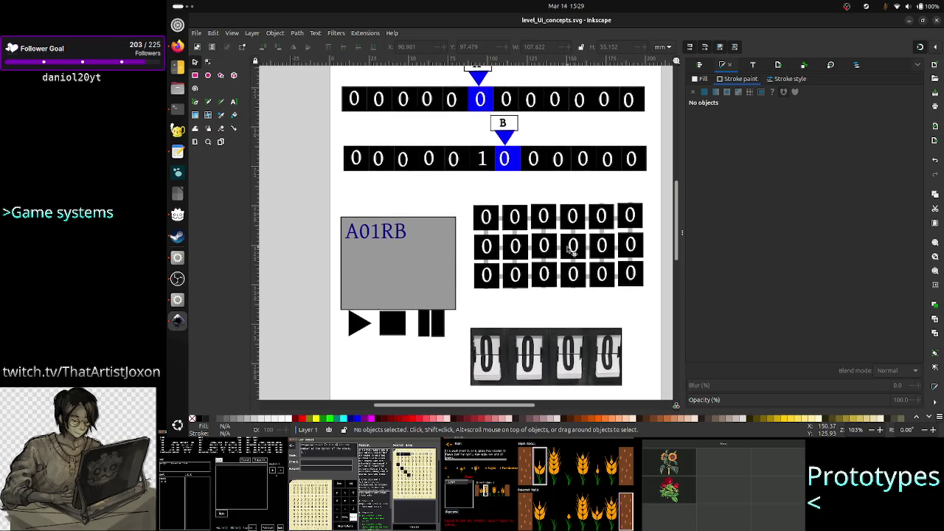
{"action": "left_click", "coordinate": [572, 252]}
{"action": "right_click", "coordinate": [573, 252]}
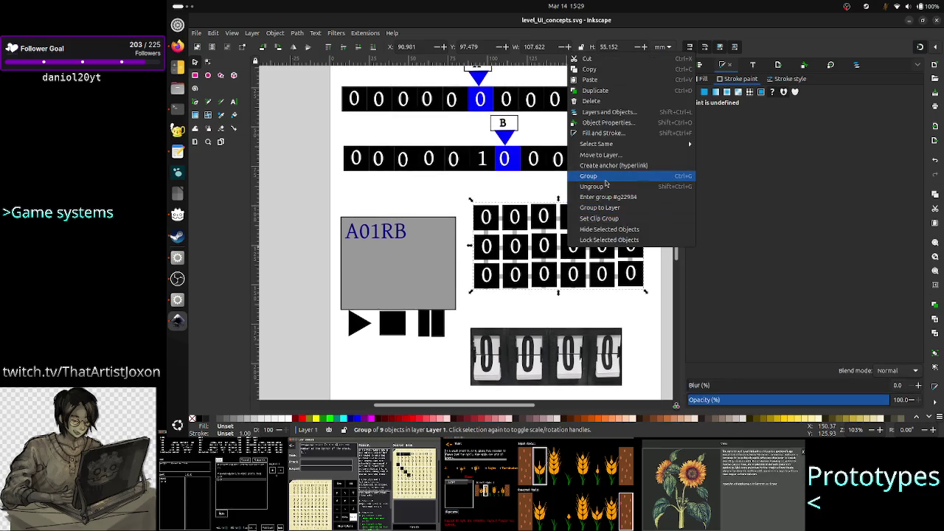
{"action": "left_click", "coordinate": [599, 187]}
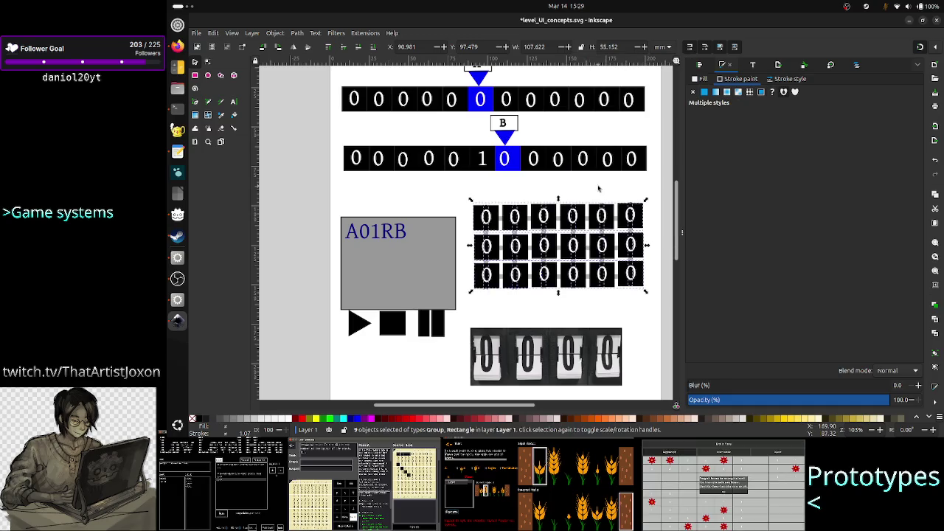
{"action": "left_click", "coordinate": [599, 189]}
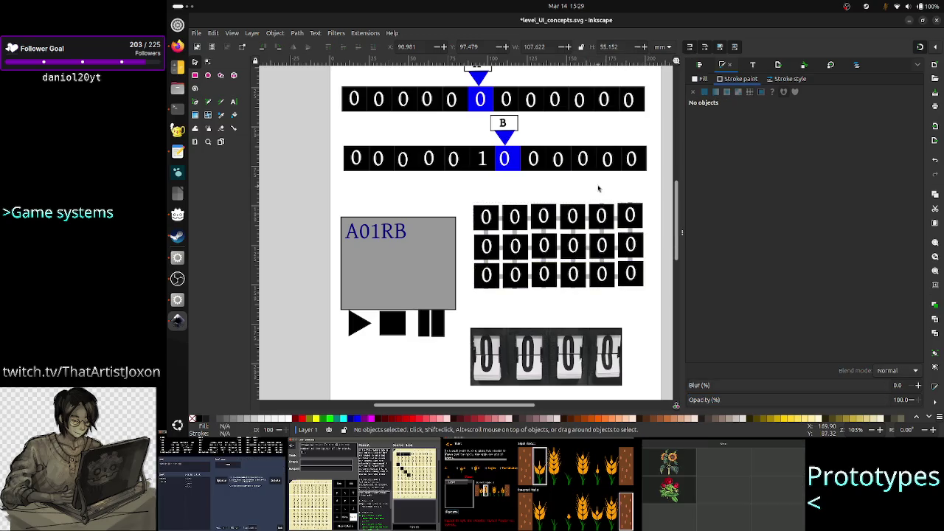
{"action": "left_click", "coordinate": [544, 293]}
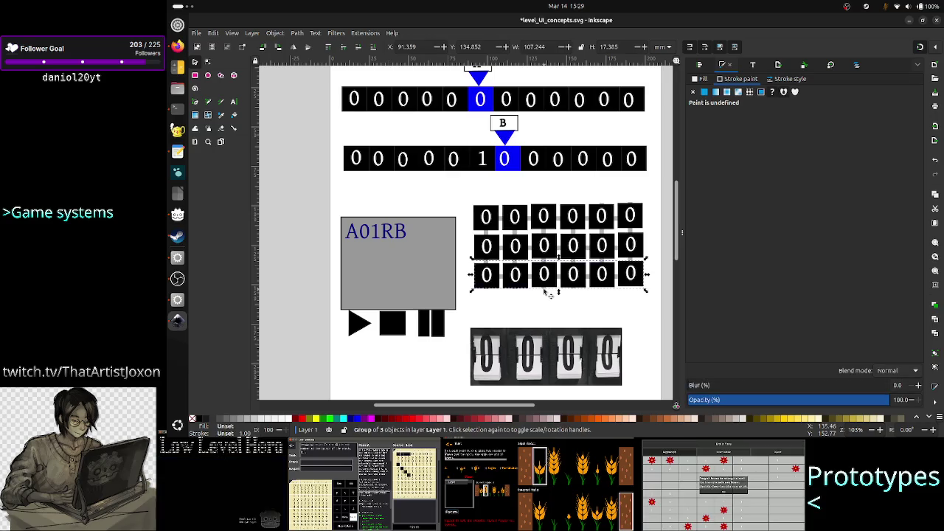
{"action": "left_click", "coordinate": [545, 304]}
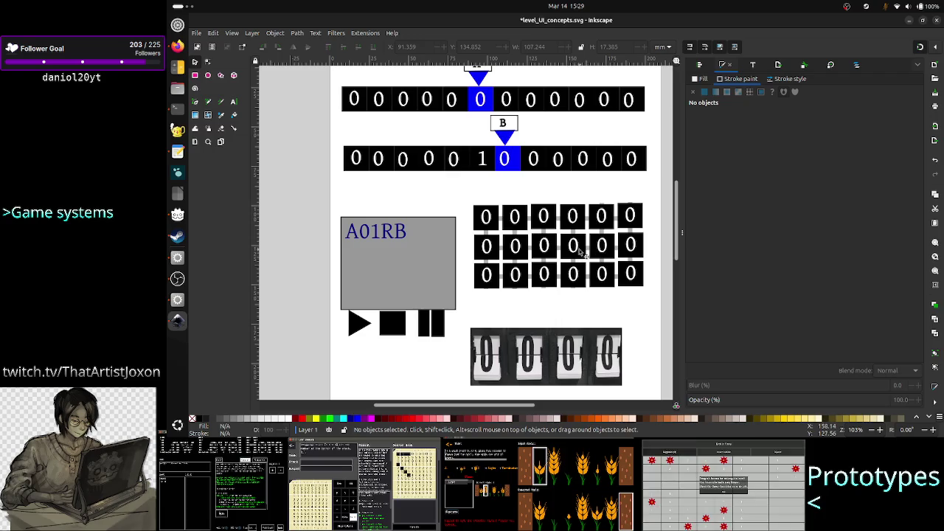
- Ungroup the middle, top and bottom rows into three-tile groups
{"action": "left_click", "coordinate": [578, 252]}
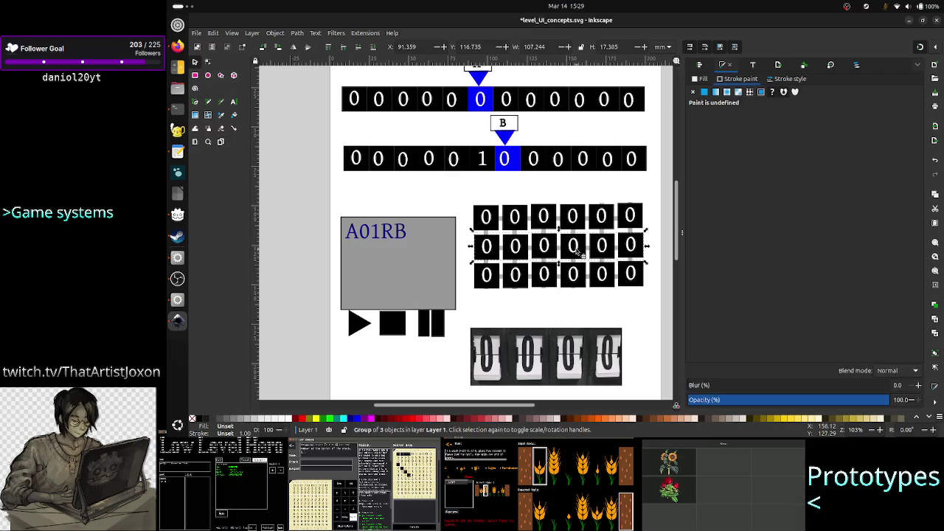
{"action": "right_click", "coordinate": [577, 252]}
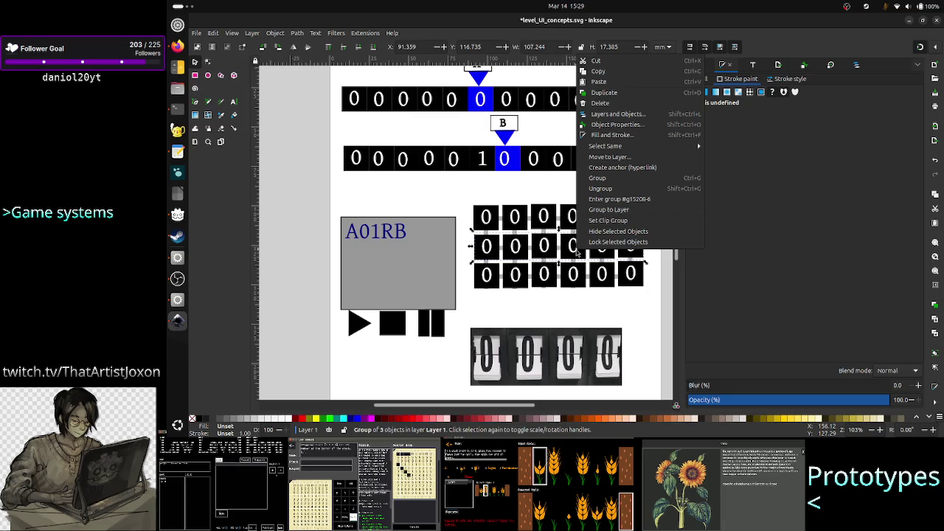
{"action": "left_click", "coordinate": [607, 189]}
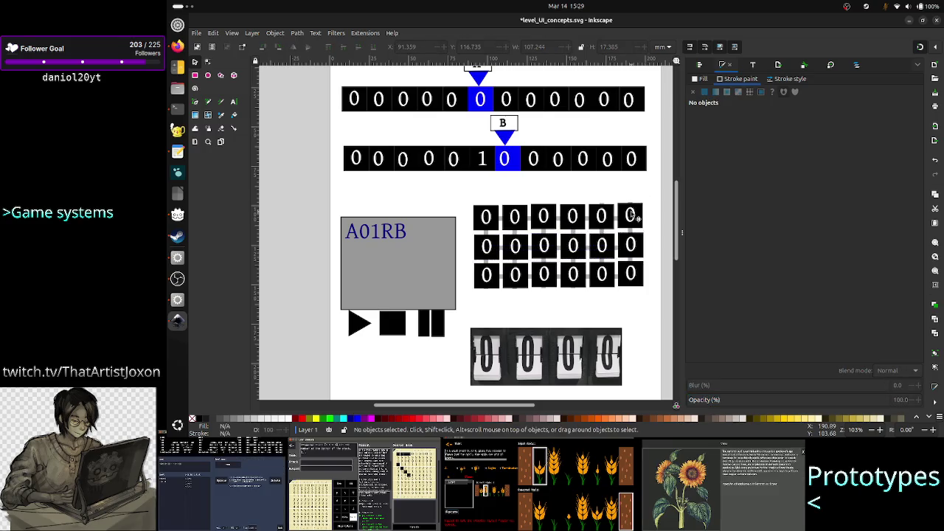
{"action": "left_click", "coordinate": [634, 216]}
{"action": "right_click", "coordinate": [636, 216]}
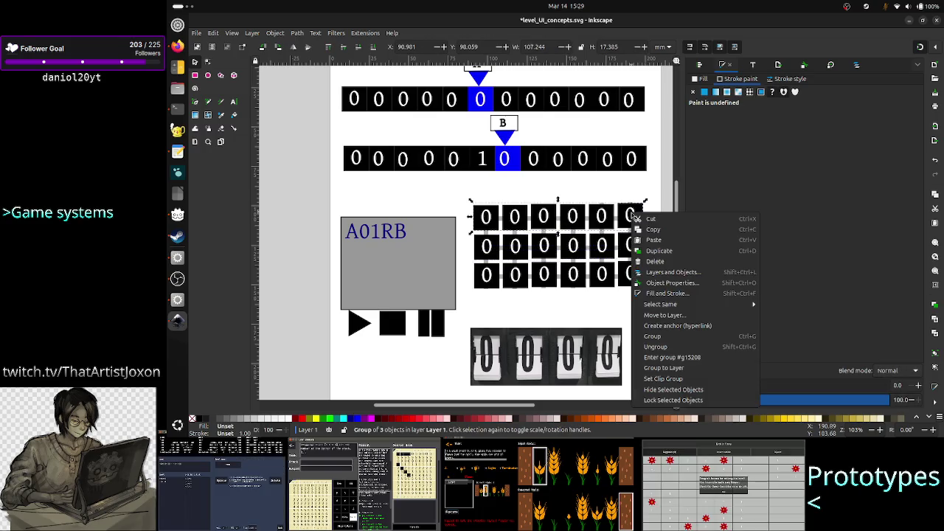
{"action": "left_click", "coordinate": [660, 347]}
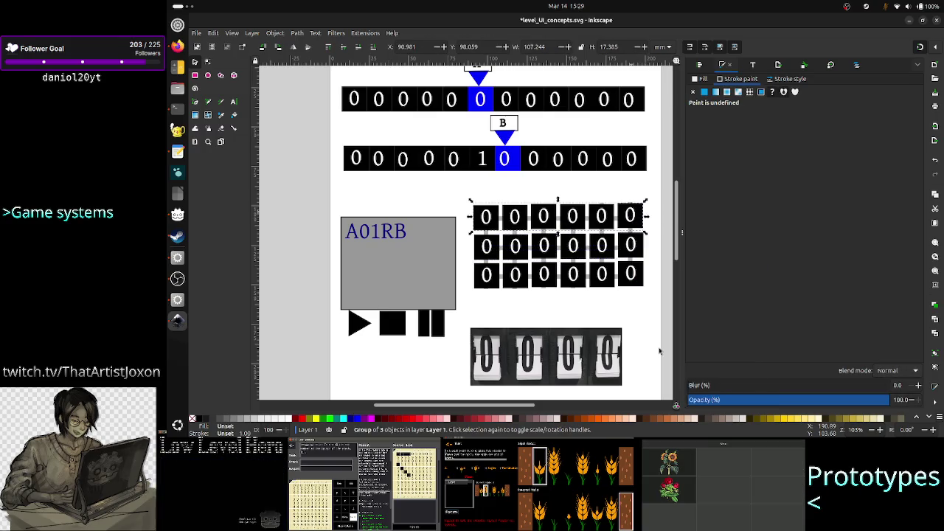
{"action": "left_click", "coordinate": [635, 287]}
{"action": "right_click", "coordinate": [634, 285]}
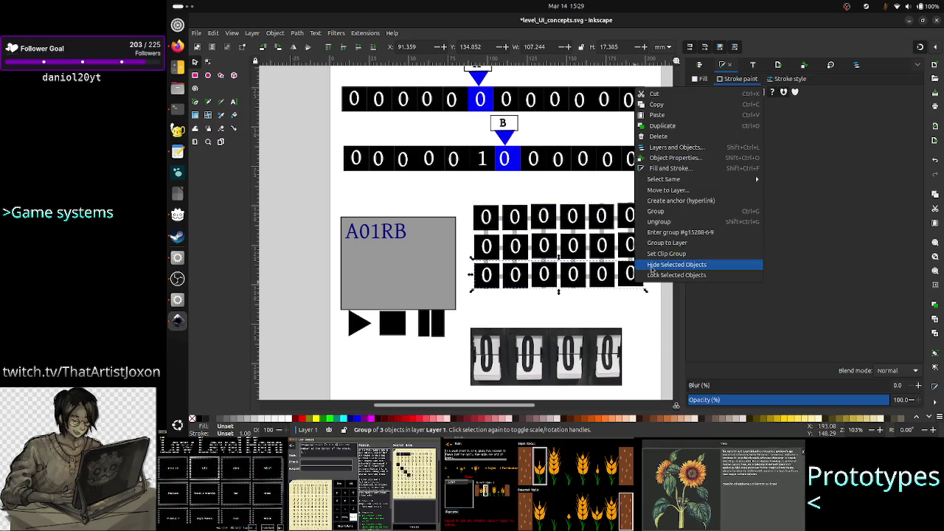
{"action": "left_click", "coordinate": [660, 222]}
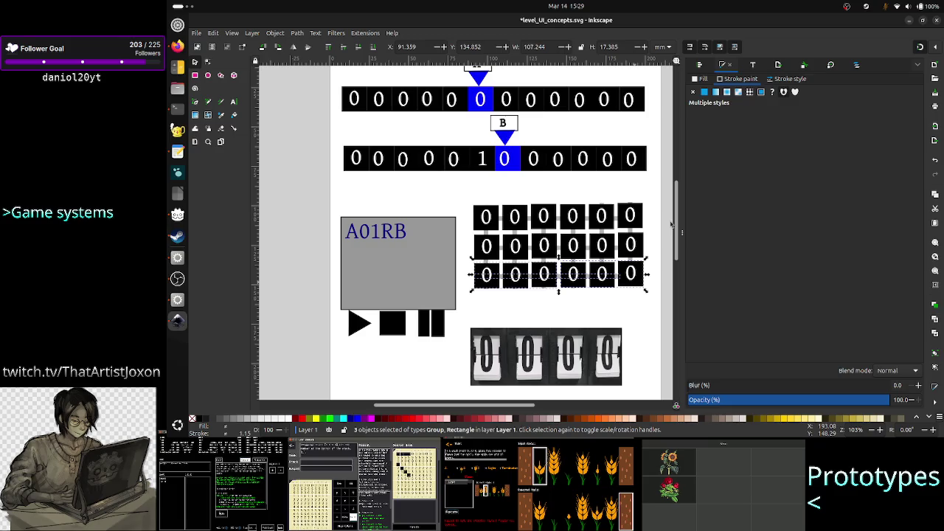
- Ungroup the middle and bottom-right three-tile groups into single tiles
{"action": "left_click", "coordinate": [606, 249]}
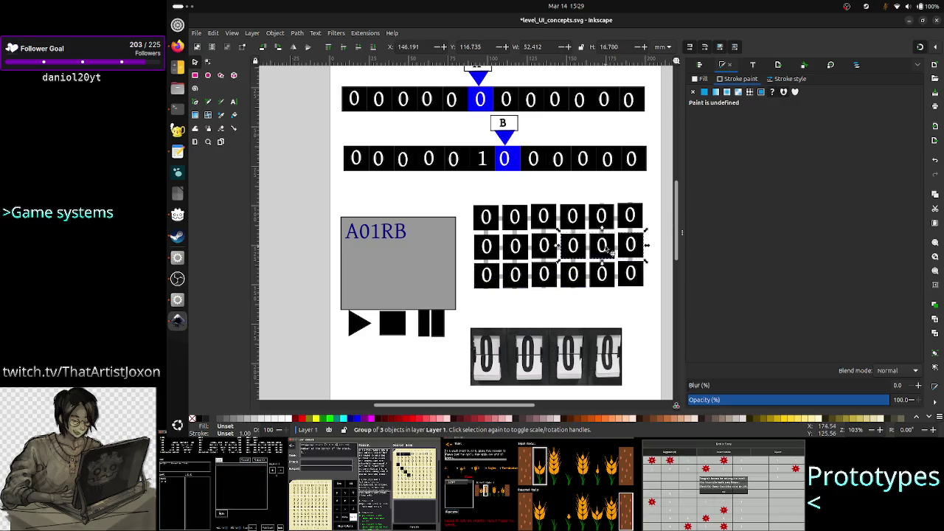
{"action": "right_click", "coordinate": [606, 249]}
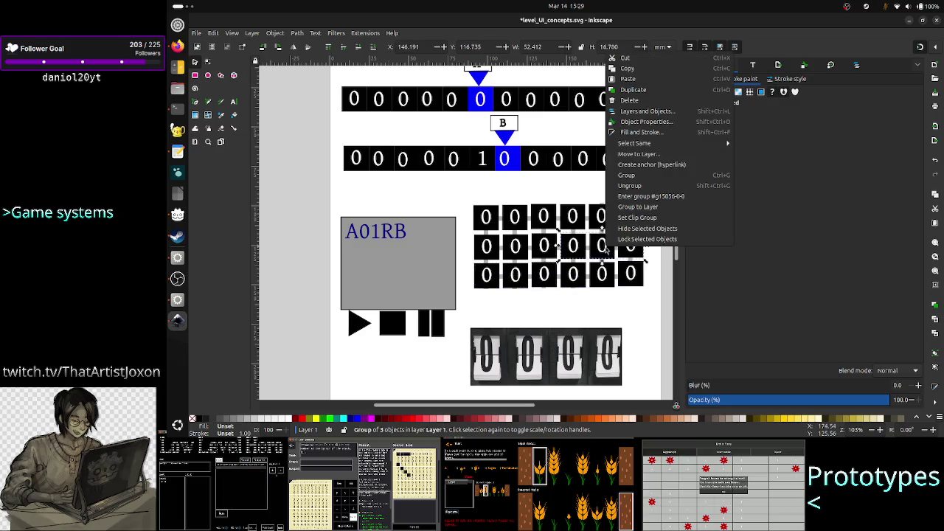
{"action": "left_click", "coordinate": [638, 186]}
{"action": "left_click", "coordinate": [603, 284]}
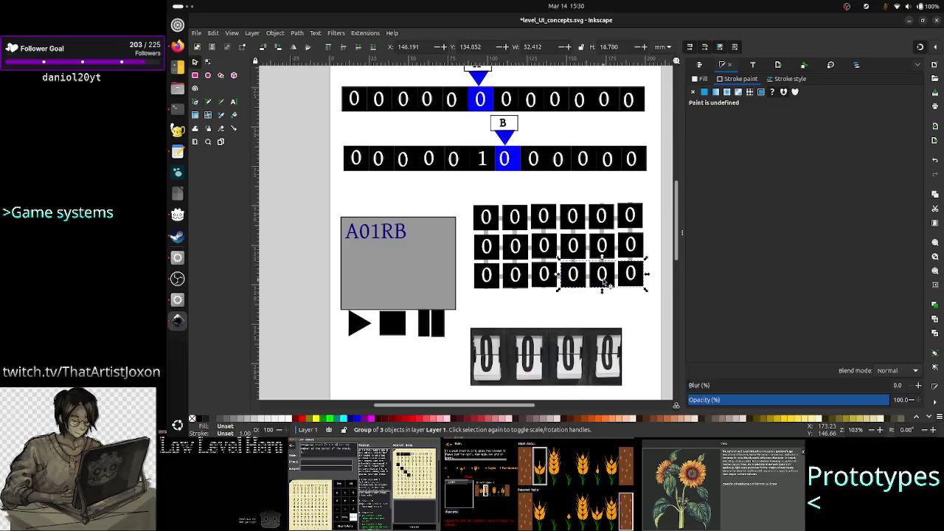
{"action": "right_click", "coordinate": [603, 282]}
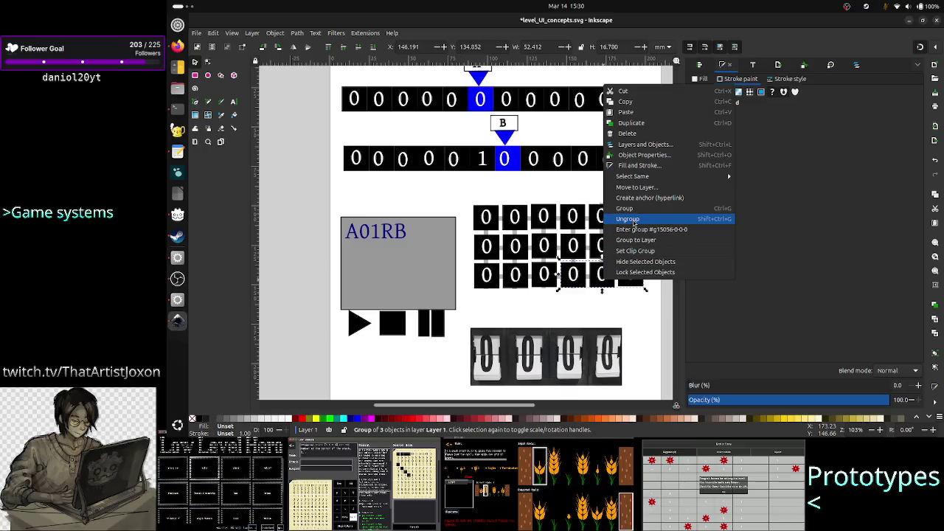
{"action": "left_click", "coordinate": [628, 219]}
- Ungroup the top-left, remaining middle-row and bottom-left groups into single tiles, then check one tile
{"action": "left_click", "coordinate": [549, 225]}
{"action": "right_click", "coordinate": [547, 221]}
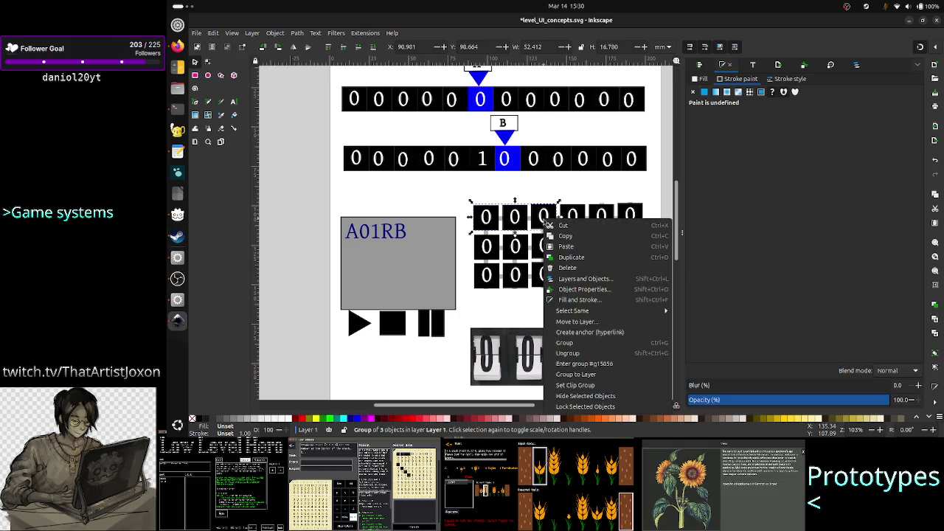
{"action": "left_click", "coordinate": [568, 353]}
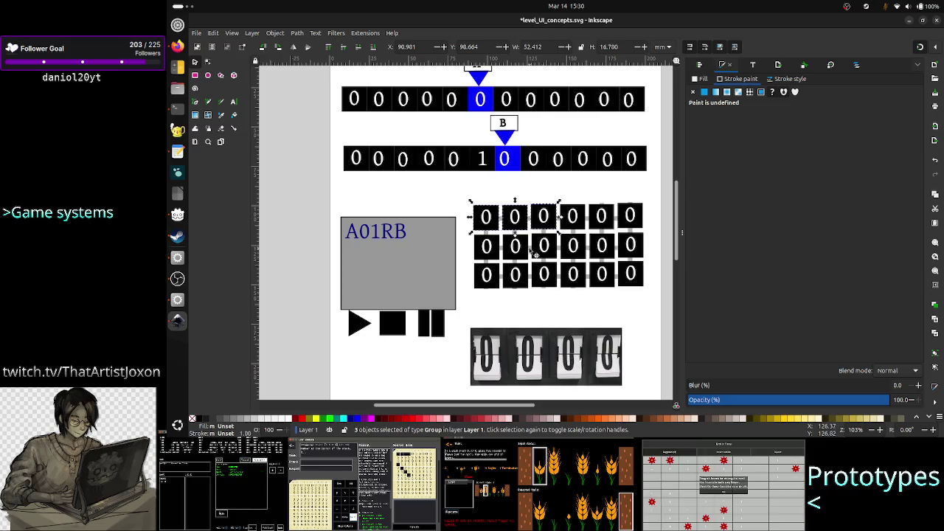
{"action": "right_click", "coordinate": [518, 231]}
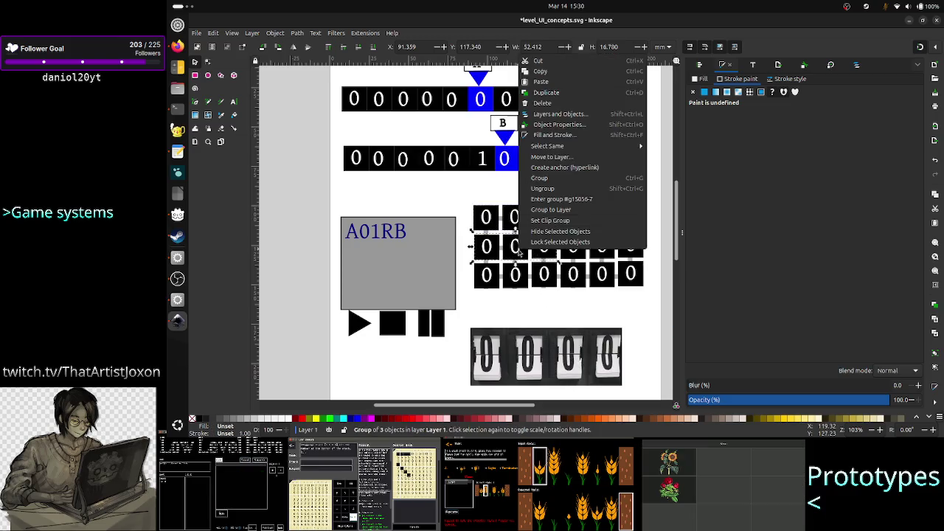
{"action": "left_click", "coordinate": [557, 191]}
{"action": "left_click", "coordinate": [491, 279]}
{"action": "right_click", "coordinate": [491, 279]}
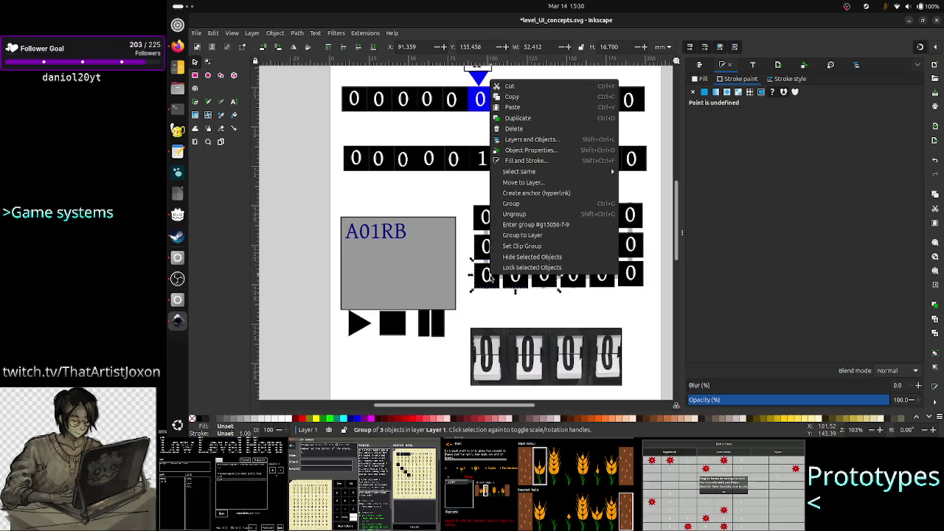
{"action": "left_click", "coordinate": [525, 216]}
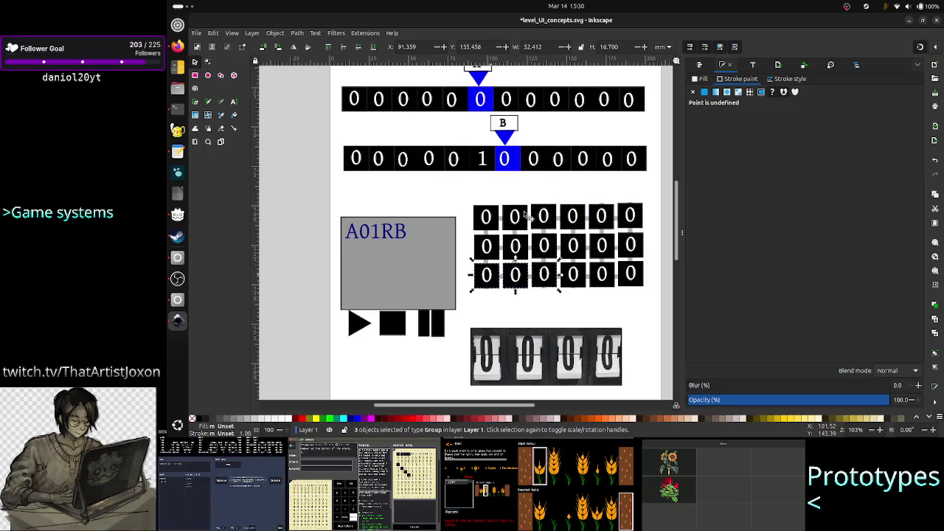
{"action": "left_click", "coordinate": [575, 253]}
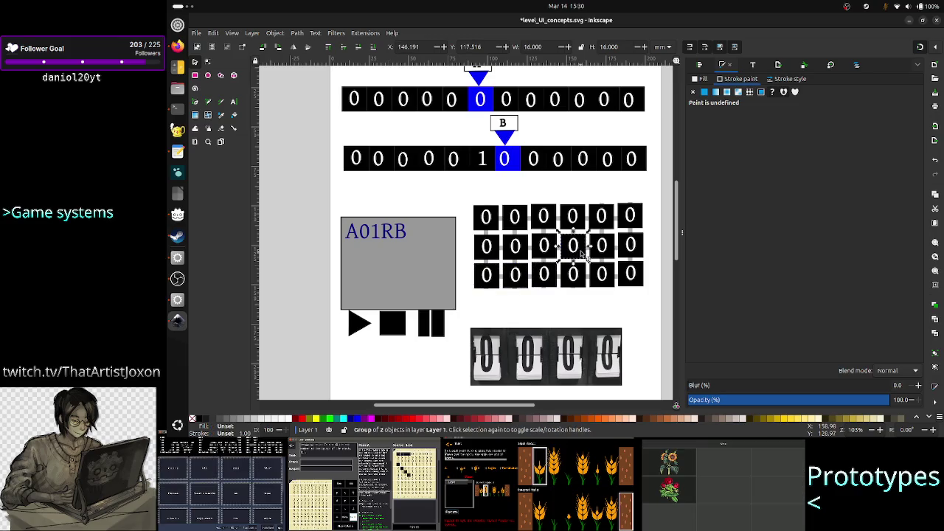
{"action": "left_click", "coordinate": [590, 196]}
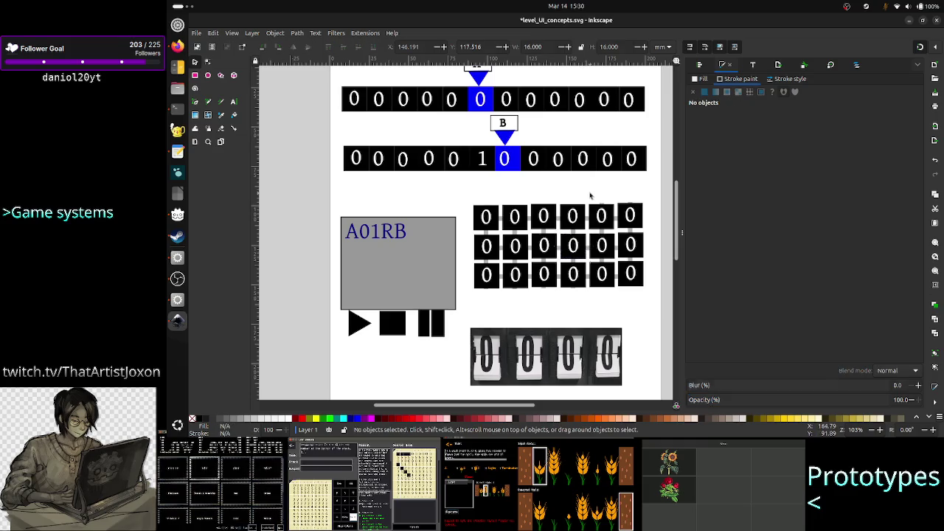
{"action": "left_click", "coordinate": [580, 251]}
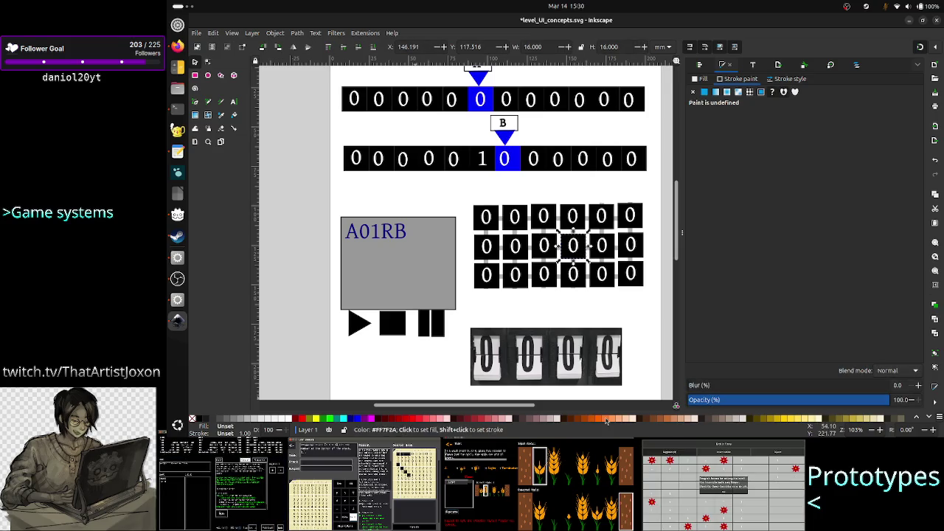
{"action": "left_click", "coordinate": [784, 420]}
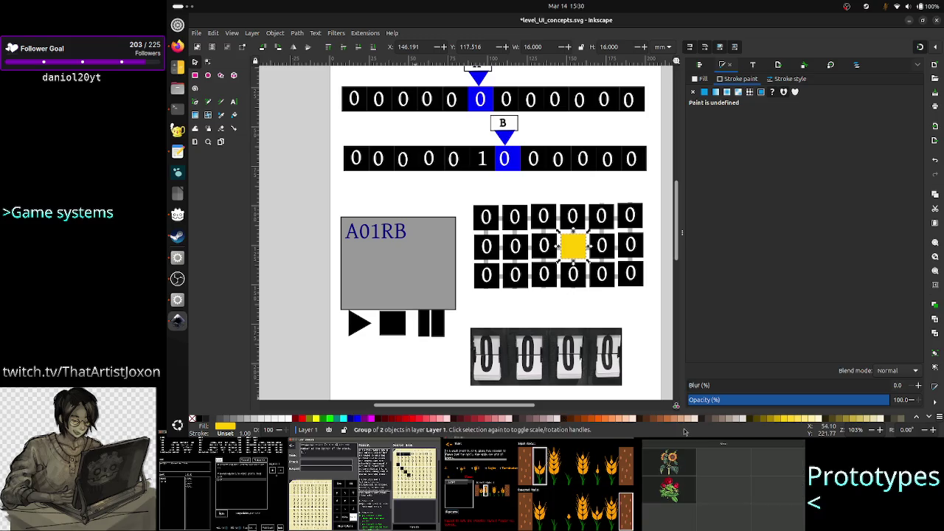
{"action": "left_click", "coordinate": [359, 419]}
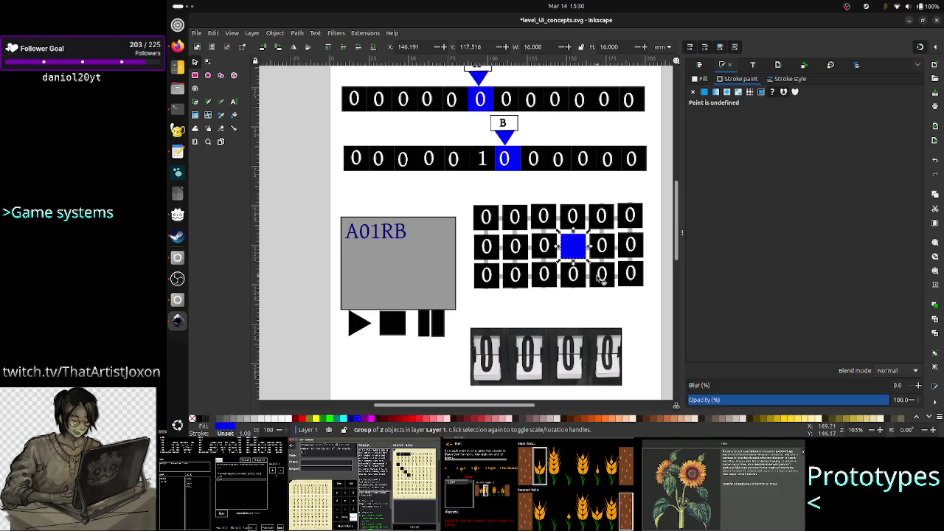
{"action": "key", "text": "ctrl+z"}
{"action": "key", "text": "ctrl+z"}
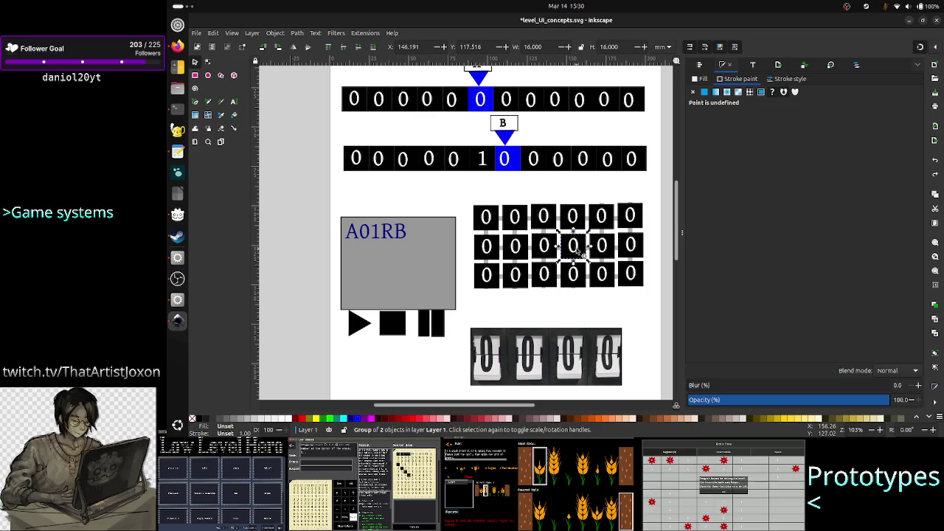
{"action": "left_click", "coordinate": [576, 250]}
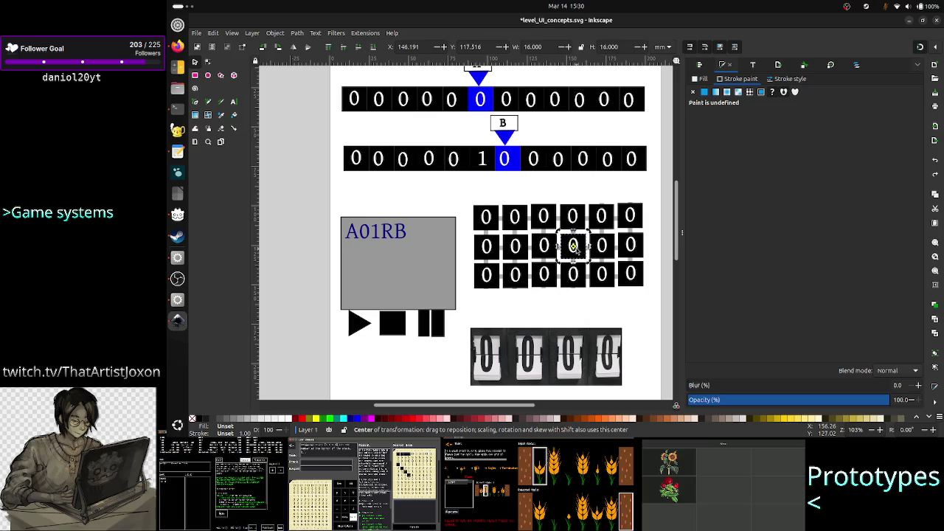
{"action": "left_click", "coordinate": [606, 196]}
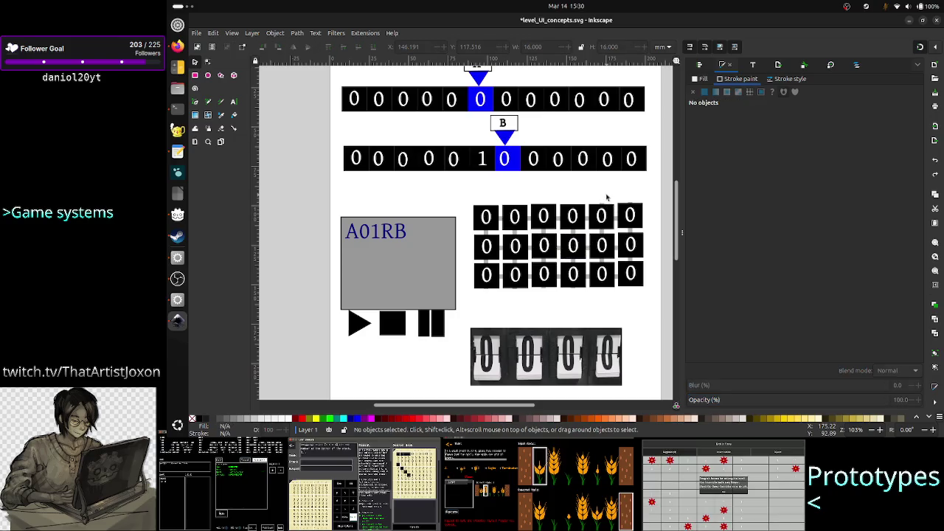
{"action": "left_click", "coordinate": [490, 226]}
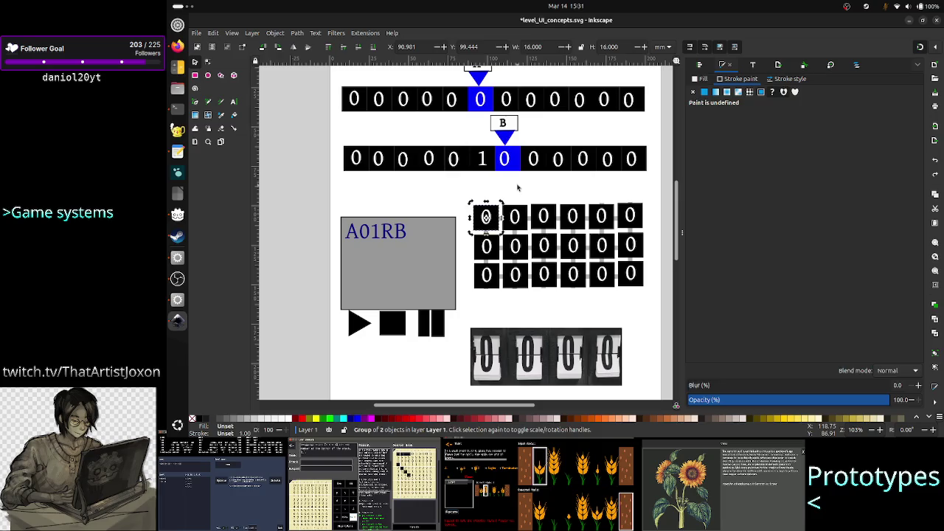
- Ungroup the first two 0 tiles of the top row
{"action": "key", "text": "Escape"}
{"action": "left_click", "coordinate": [499, 219]}
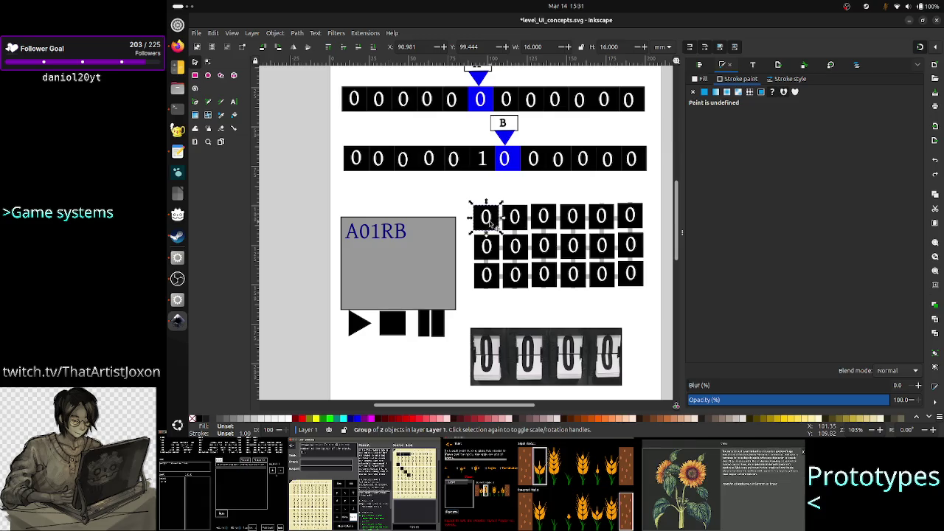
{"action": "right_click", "coordinate": [490, 222]}
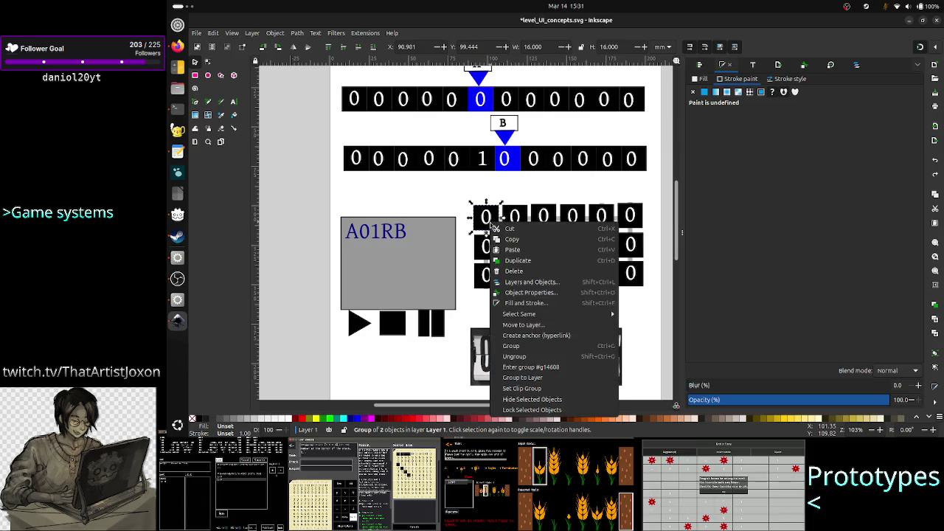
{"action": "left_click", "coordinate": [530, 358]}
{"action": "left_click", "coordinate": [517, 196]}
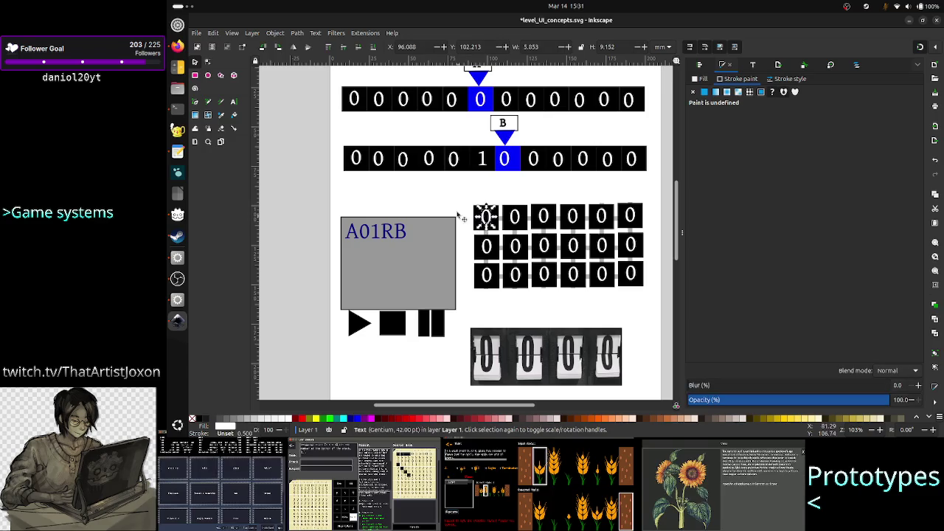
{"action": "left_click", "coordinate": [481, 218]}
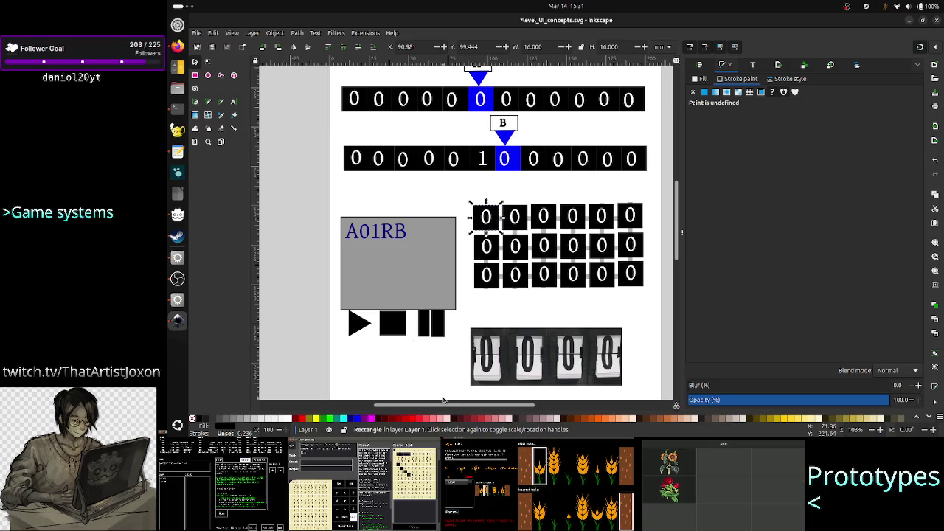
{"action": "left_click", "coordinate": [520, 216]}
{"action": "right_click", "coordinate": [522, 216]}
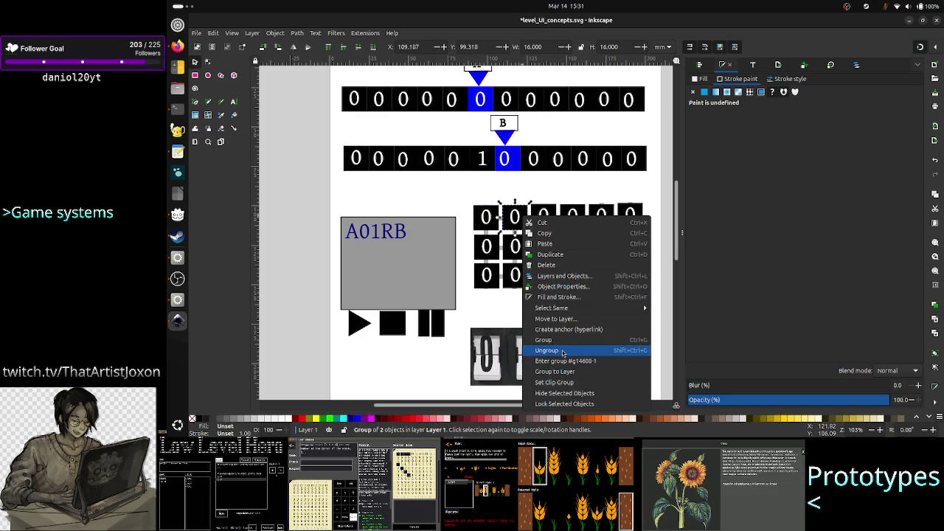
{"action": "left_click", "coordinate": [562, 351]}
- Ungroup the third and fourth top-row tiles and the row-two, column-five tile
{"action": "left_click", "coordinate": [551, 223]}
{"action": "right_click", "coordinate": [551, 222]}
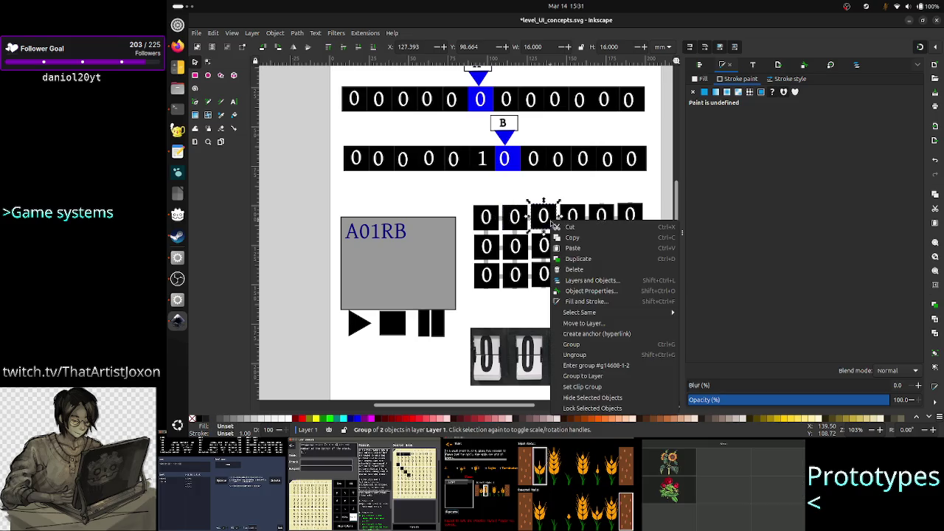
{"action": "left_click", "coordinate": [583, 355]}
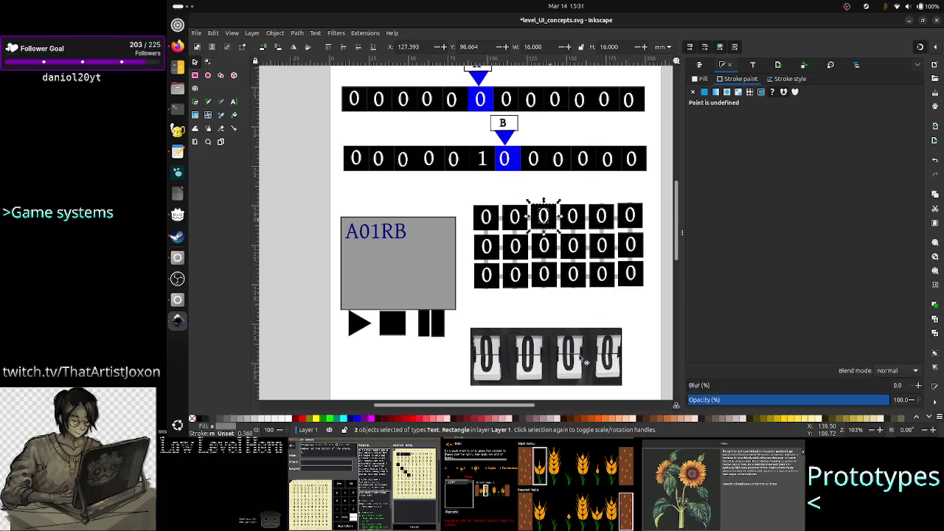
{"action": "left_click", "coordinate": [572, 217]}
{"action": "right_click", "coordinate": [573, 217]}
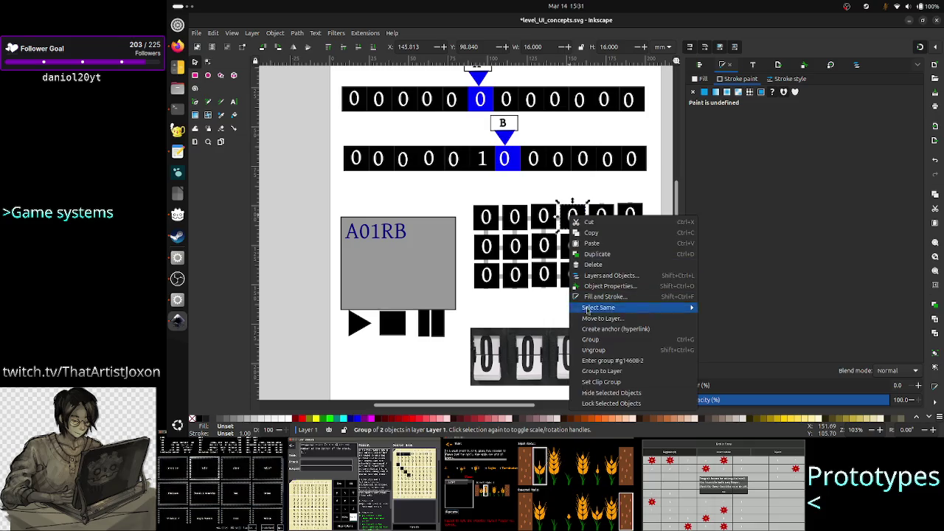
{"action": "left_click", "coordinate": [591, 351]}
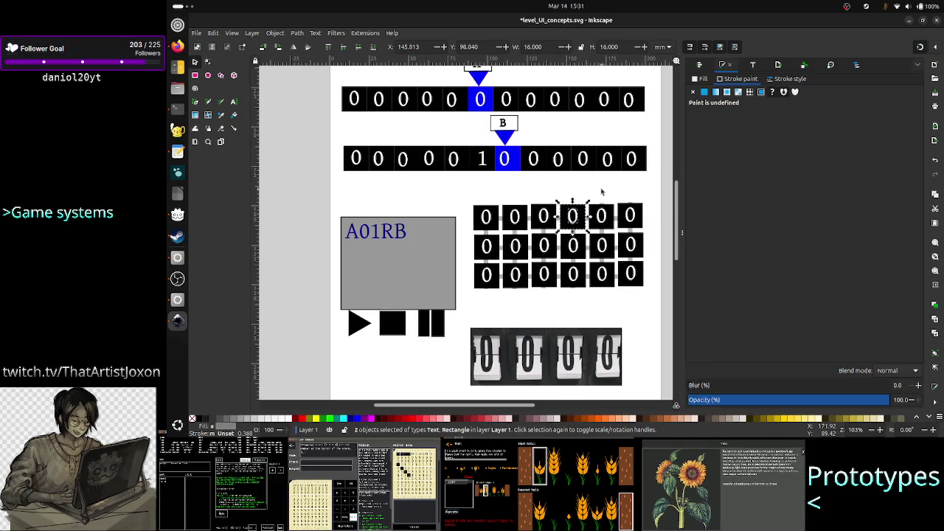
{"action": "left_click", "coordinate": [603, 216]}
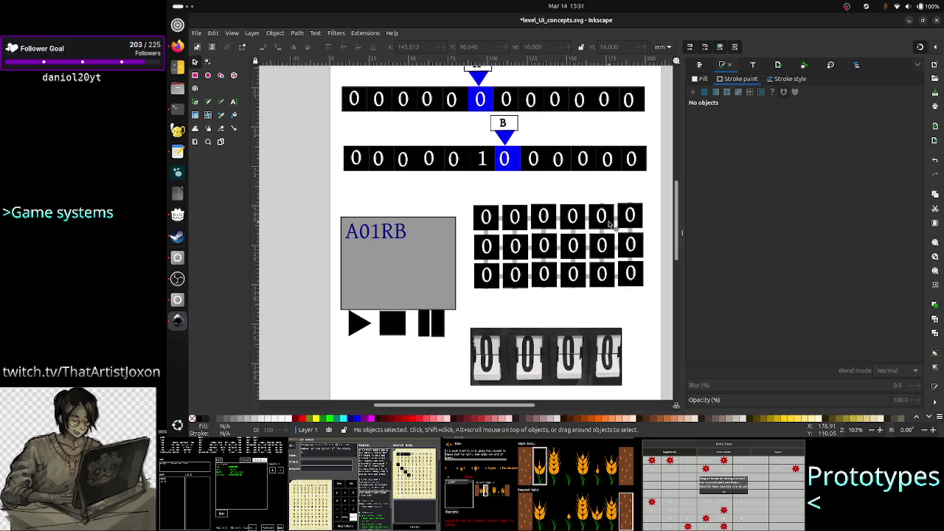
{"action": "left_click", "coordinate": [639, 222], "text": "shift"}
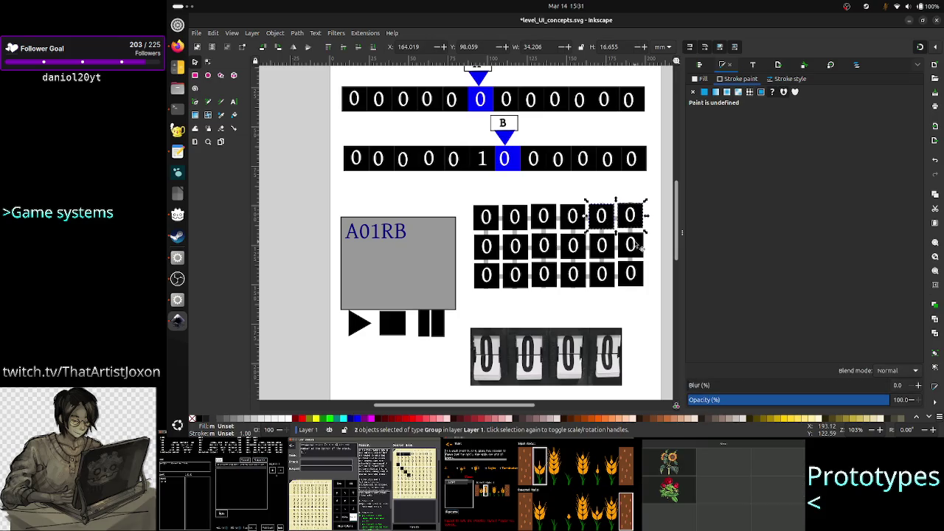
{"action": "left_click", "coordinate": [603, 253], "text": "shift"}
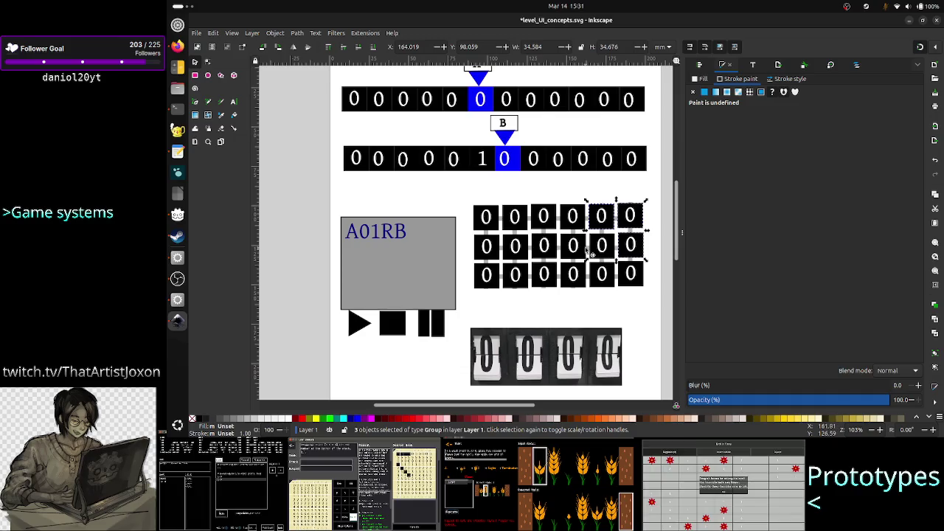
{"action": "right_click", "coordinate": [604, 253]}
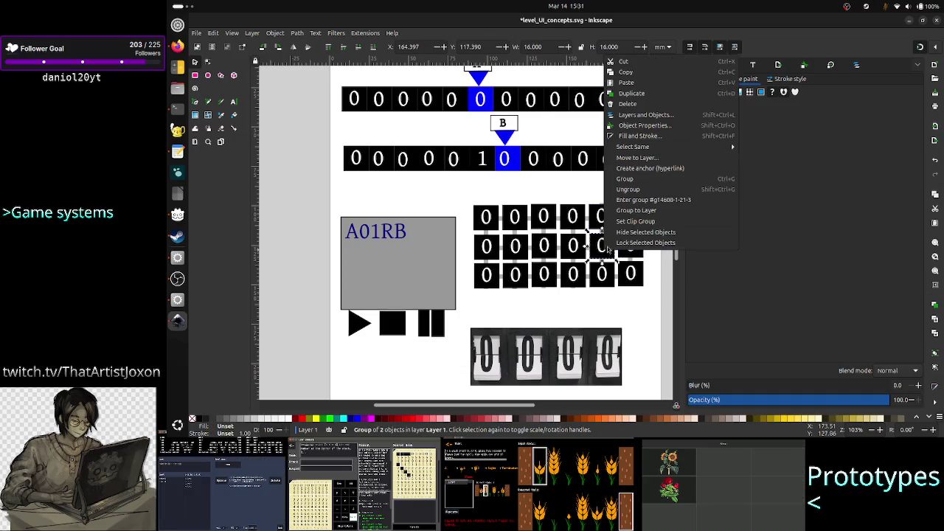
{"action": "left_click", "coordinate": [642, 190]}
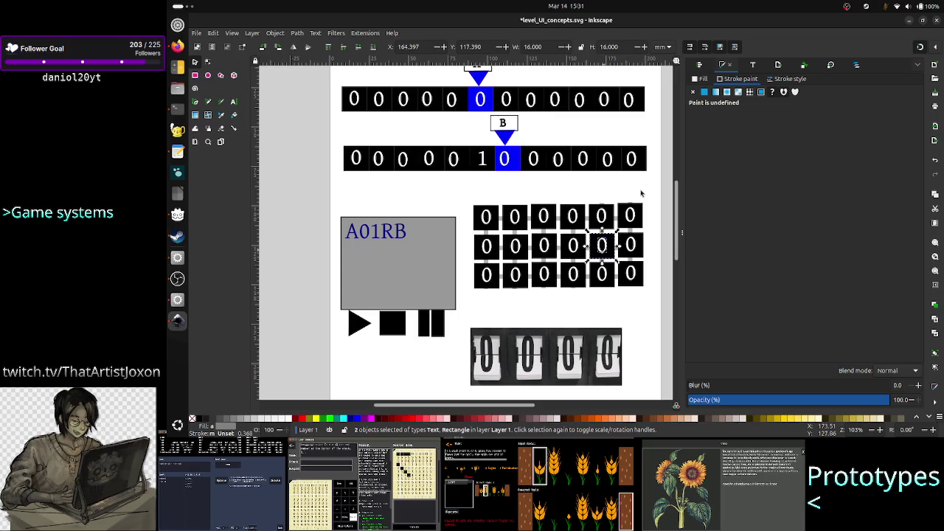
- Ungroup the fifth and sixth top-row tiles and the row-two, column-six tile
{"action": "left_click", "coordinate": [602, 215]}
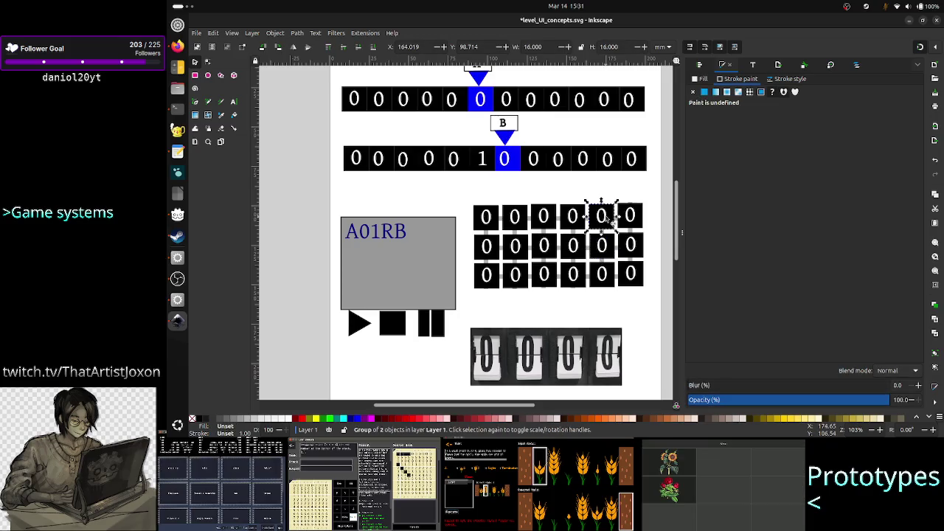
{"action": "left_click", "coordinate": [602, 216]}
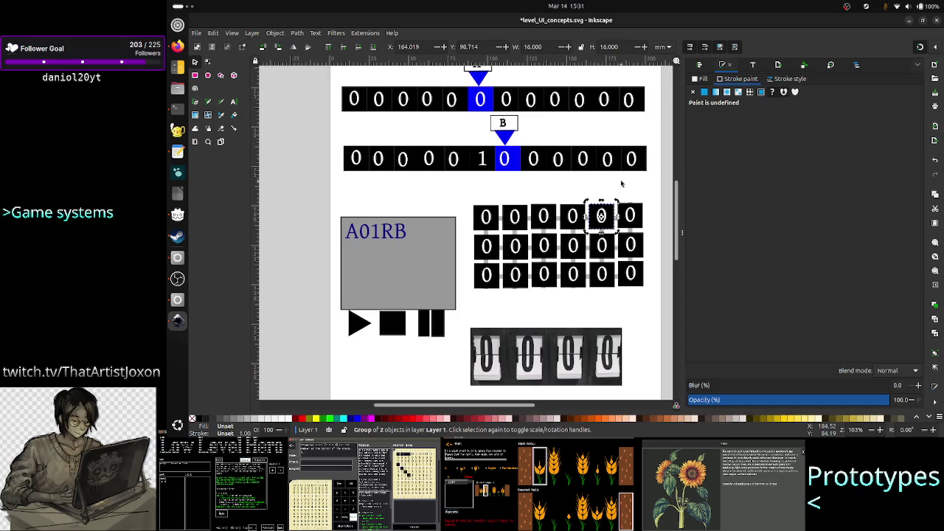
{"action": "right_click", "coordinate": [609, 222]}
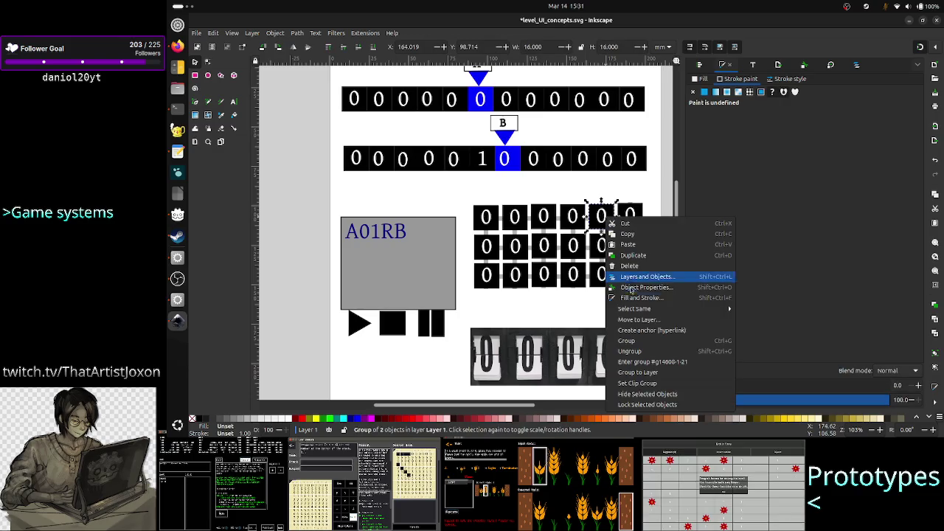
{"action": "left_click", "coordinate": [629, 351]}
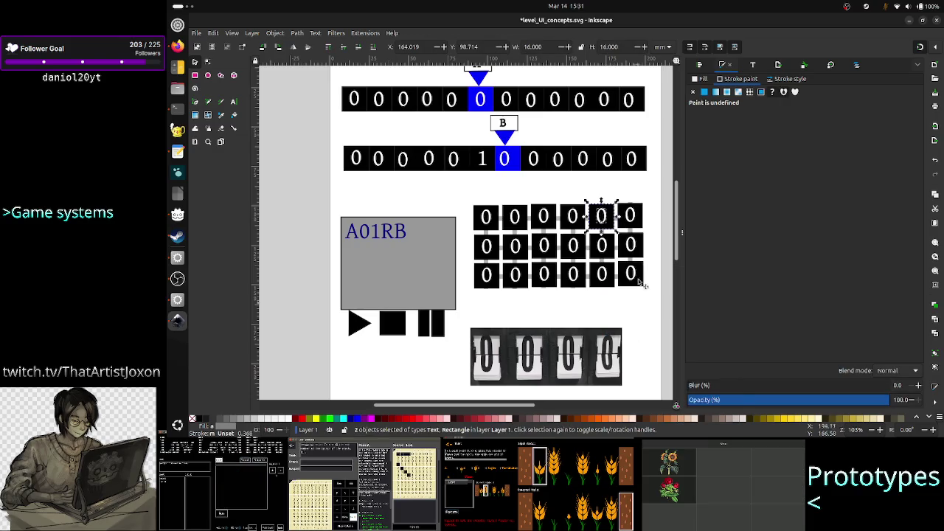
{"action": "left_click", "coordinate": [631, 215]}
{"action": "right_click", "coordinate": [632, 216]}
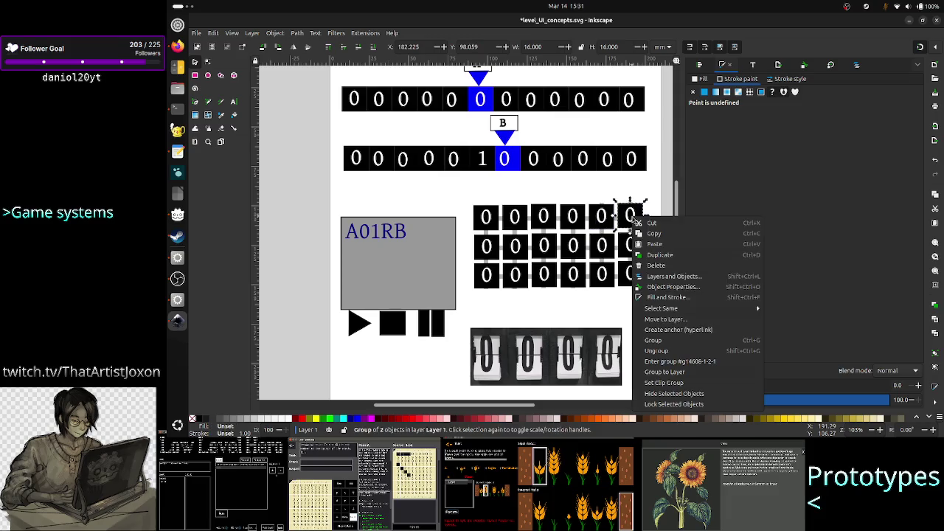
{"action": "left_click", "coordinate": [657, 350]}
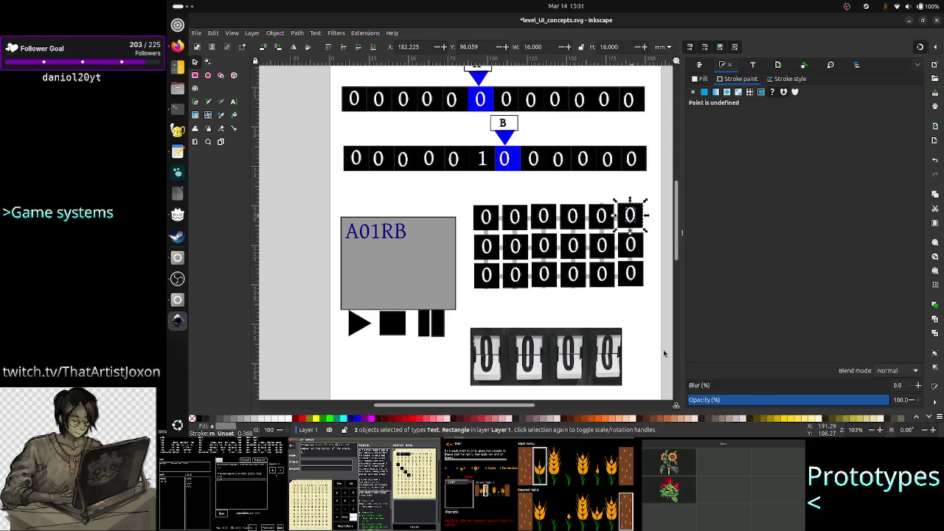
{"action": "right_click", "coordinate": [639, 254]}
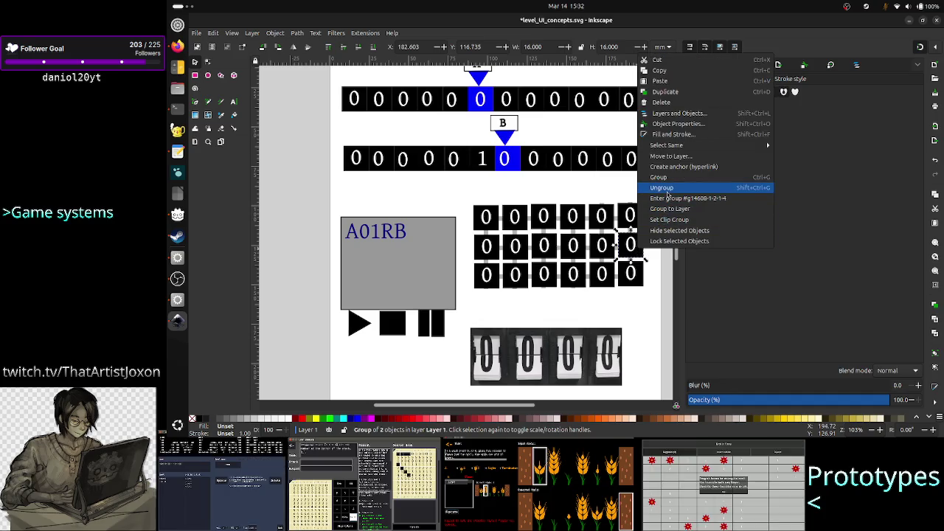
{"action": "left_click", "coordinate": [661, 187]}
- Ungroup the row-two tiles in columns four, three, two and one
{"action": "right_click", "coordinate": [603, 248]}
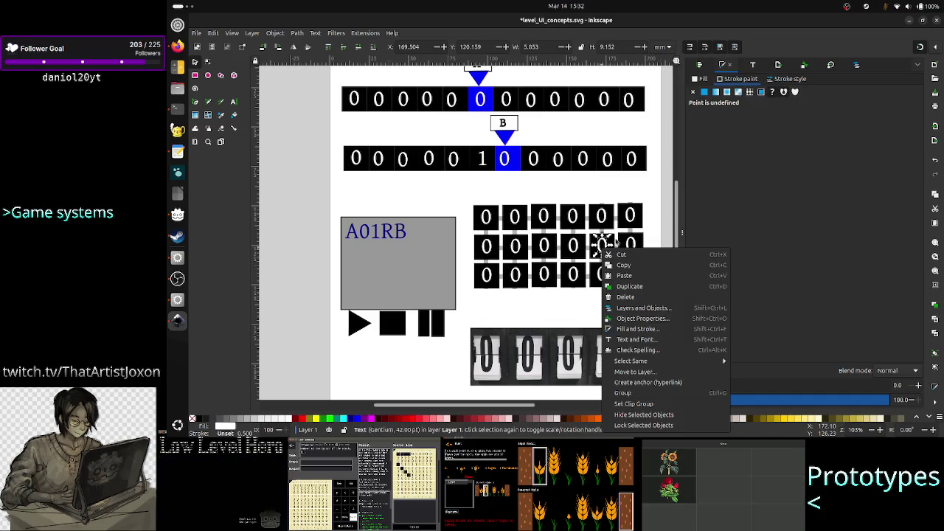
{"action": "left_click", "coordinate": [599, 248]}
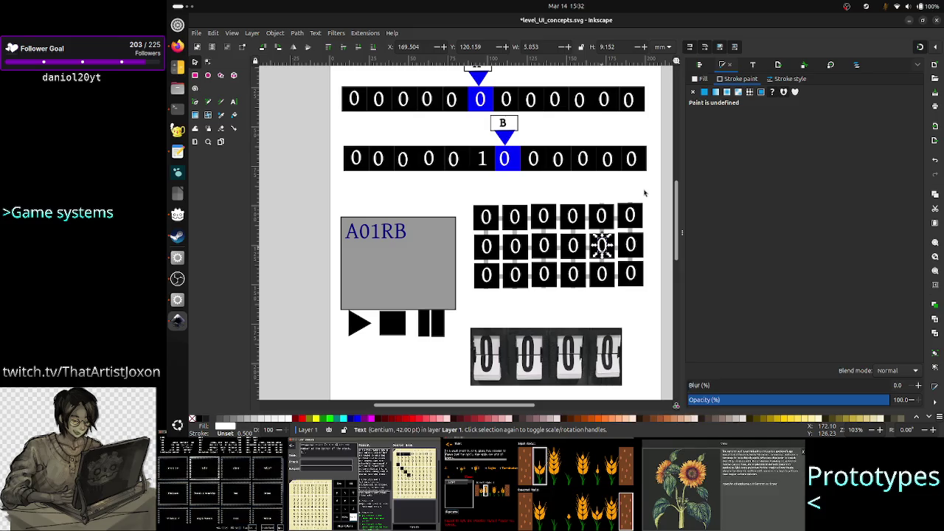
{"action": "right_click", "coordinate": [573, 249]}
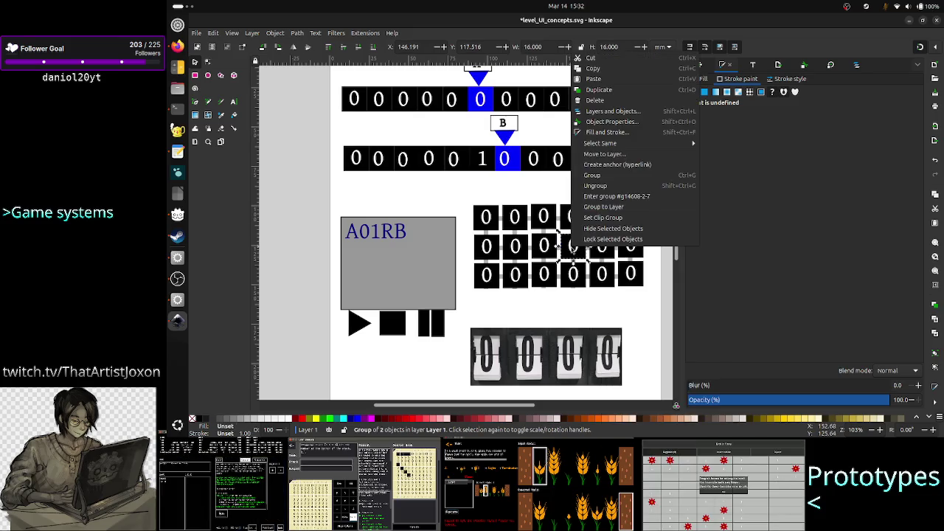
{"action": "left_click", "coordinate": [602, 188]}
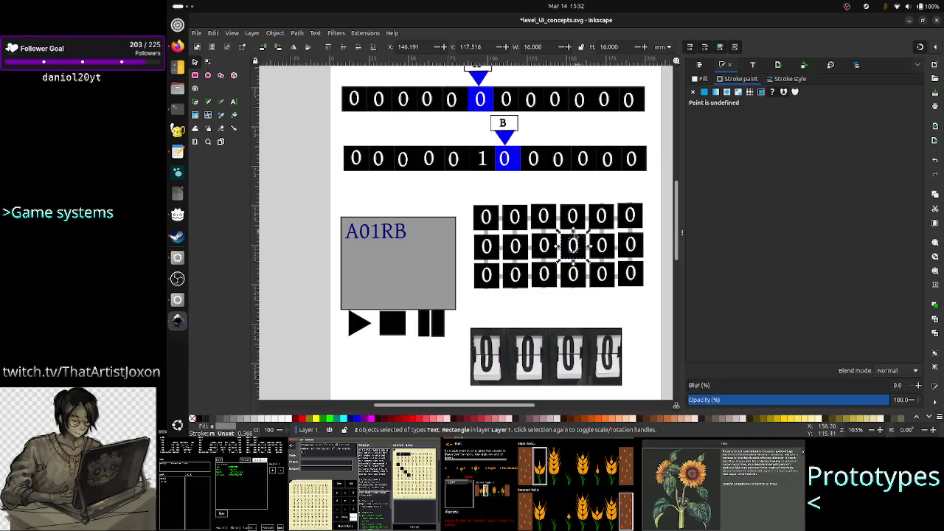
{"action": "left_click", "coordinate": [544, 254]}
{"action": "right_click", "coordinate": [545, 254]}
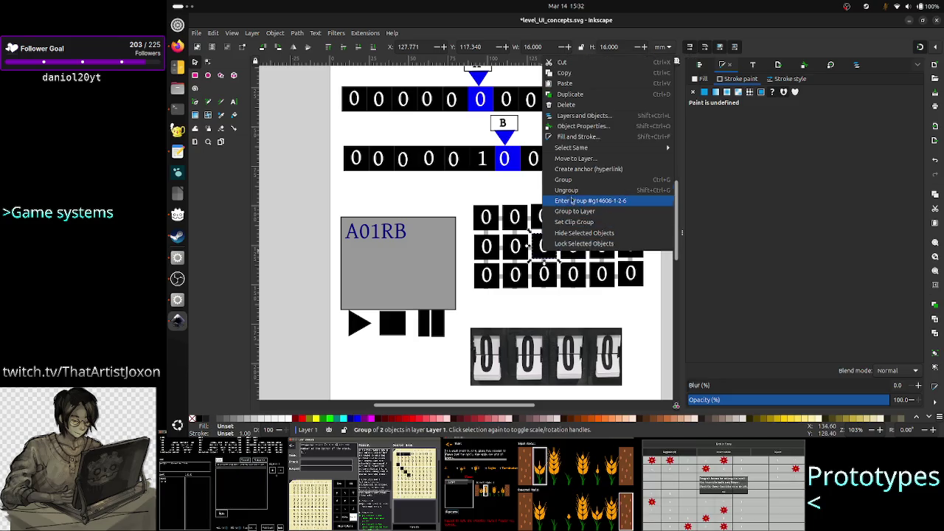
{"action": "left_click", "coordinate": [603, 187]}
{"action": "left_click", "coordinate": [520, 251]}
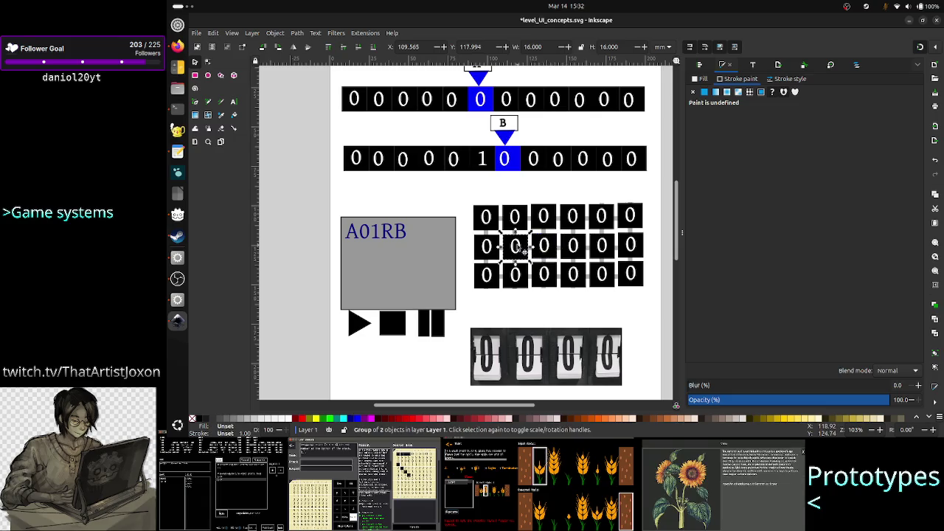
{"action": "right_click", "coordinate": [521, 251]}
{"action": "left_click", "coordinate": [551, 185]}
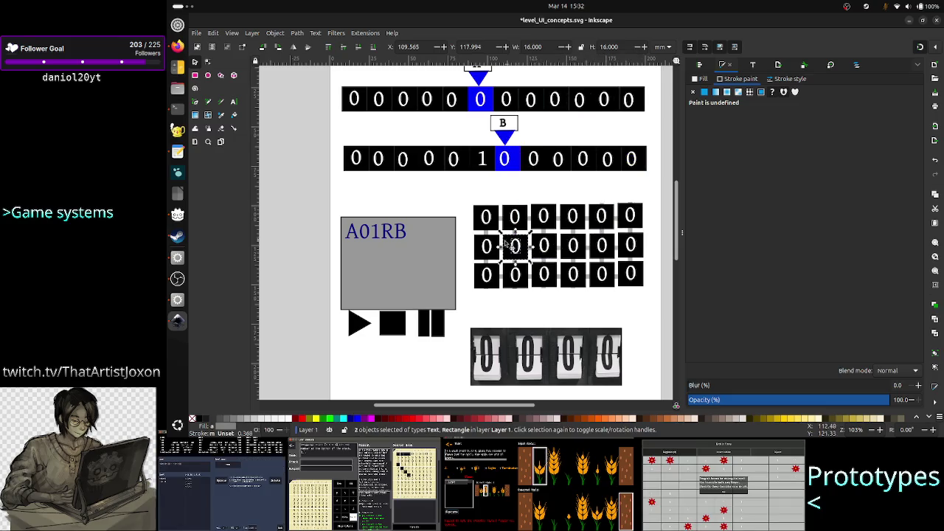
{"action": "left_click", "coordinate": [488, 249]}
{"action": "right_click", "coordinate": [489, 250]}
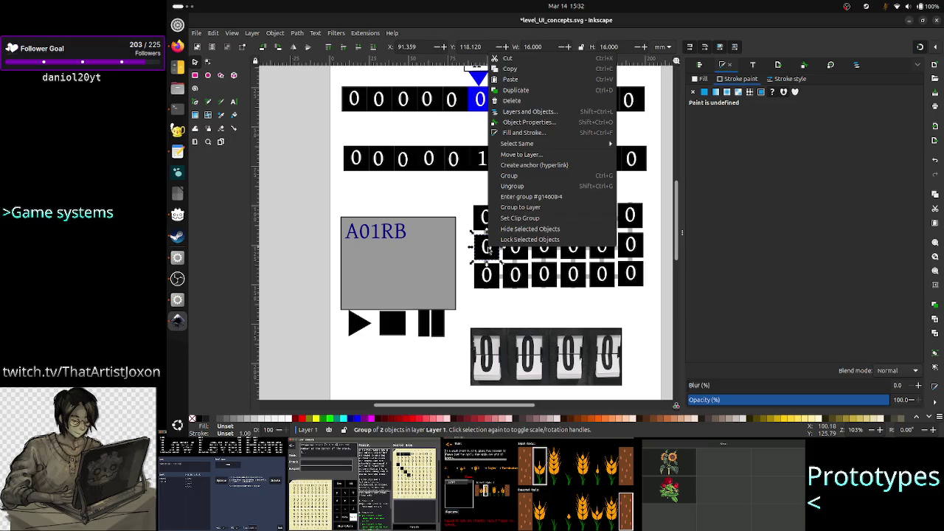
{"action": "left_click", "coordinate": [516, 185]}
- Ungroup the first three bottom-row tiles into separate digits and squares
{"action": "left_click", "coordinate": [486, 278]}
{"action": "right_click", "coordinate": [486, 279]}
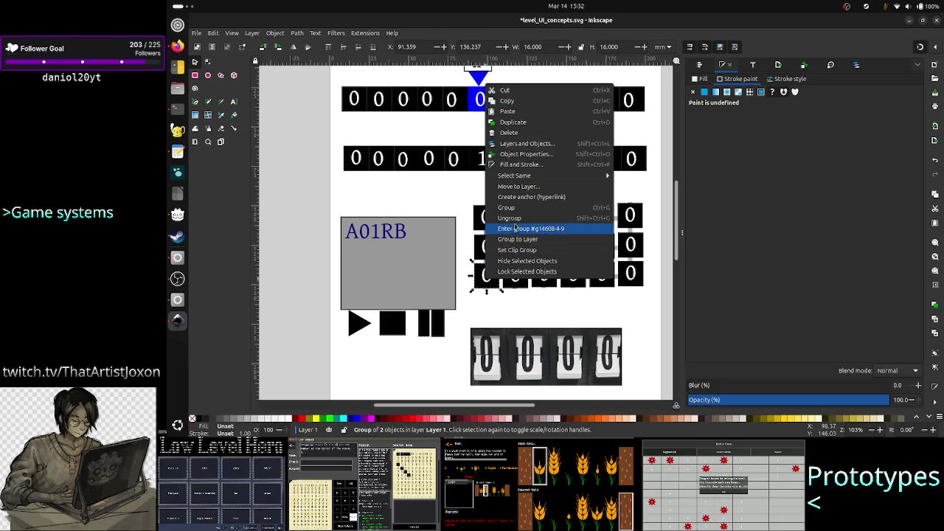
{"action": "left_click", "coordinate": [516, 219]}
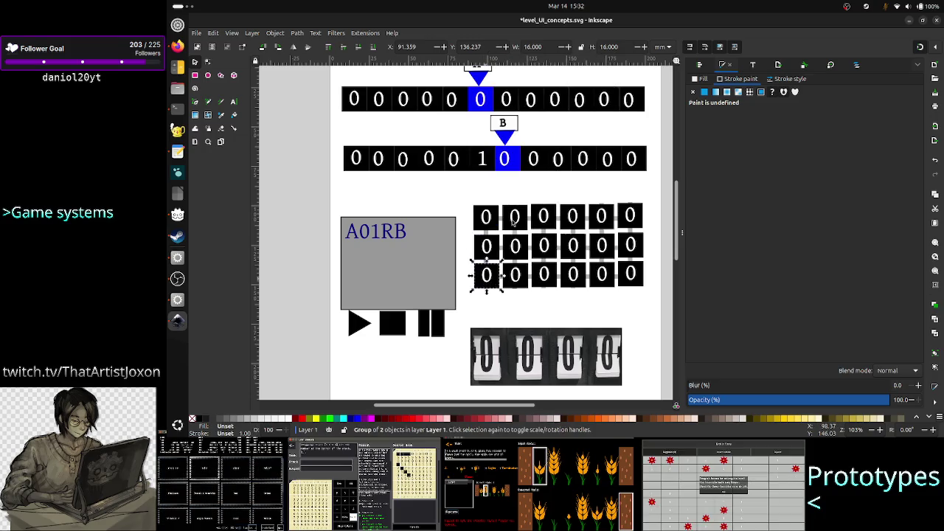
{"action": "right_click", "coordinate": [516, 279]}
{"action": "left_click", "coordinate": [550, 218]}
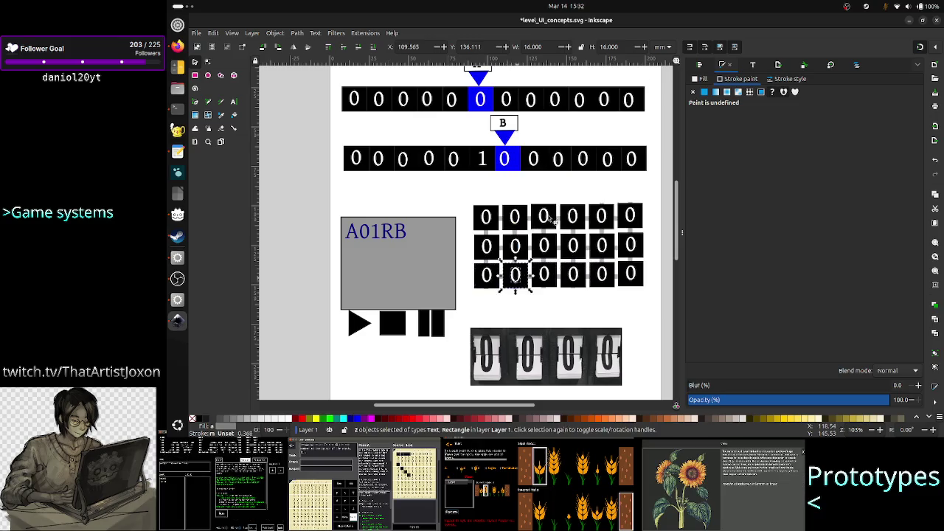
{"action": "left_click", "coordinate": [545, 274]}
{"action": "right_click", "coordinate": [547, 274]}
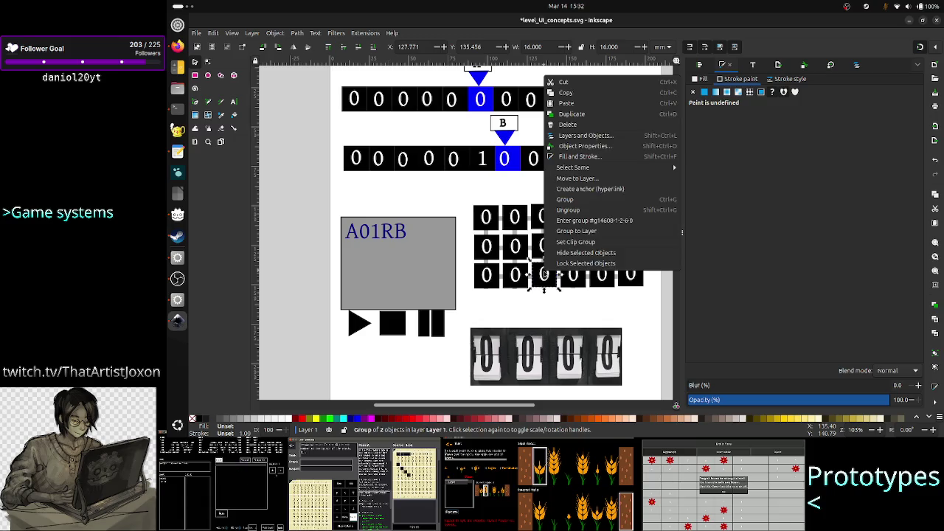
{"action": "left_click", "coordinate": [568, 210]}
- Ungroup the last three bottom-row tiles and select the middle tile's square
{"action": "right_click", "coordinate": [574, 281]}
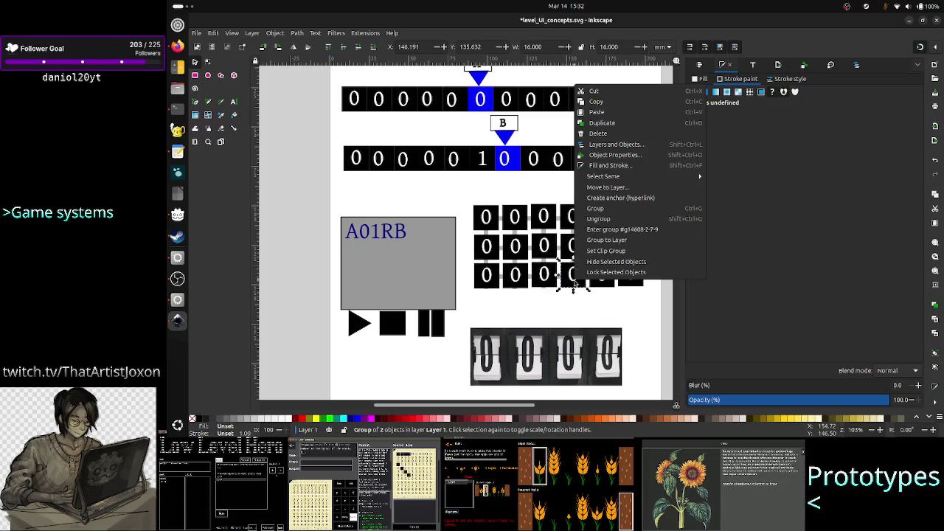
{"action": "left_click", "coordinate": [604, 219]}
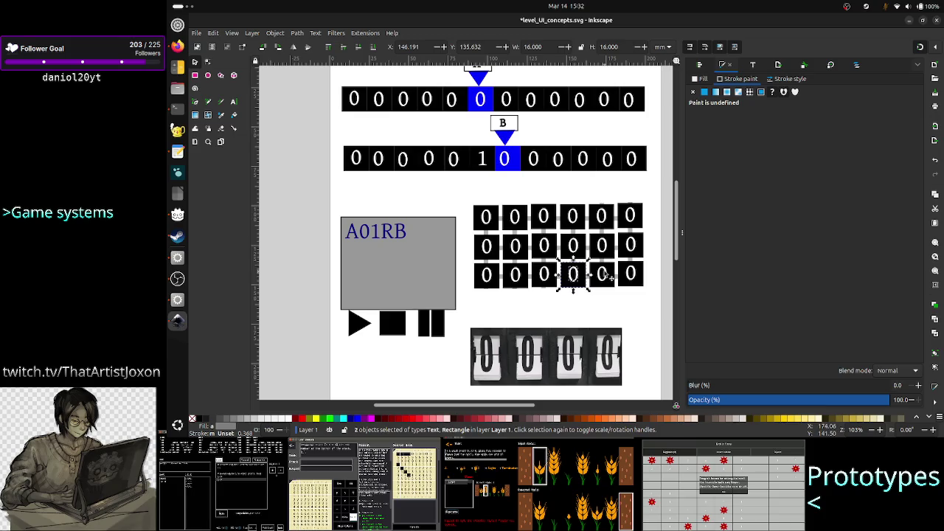
{"action": "right_click", "coordinate": [603, 279]}
{"action": "left_click", "coordinate": [630, 211]}
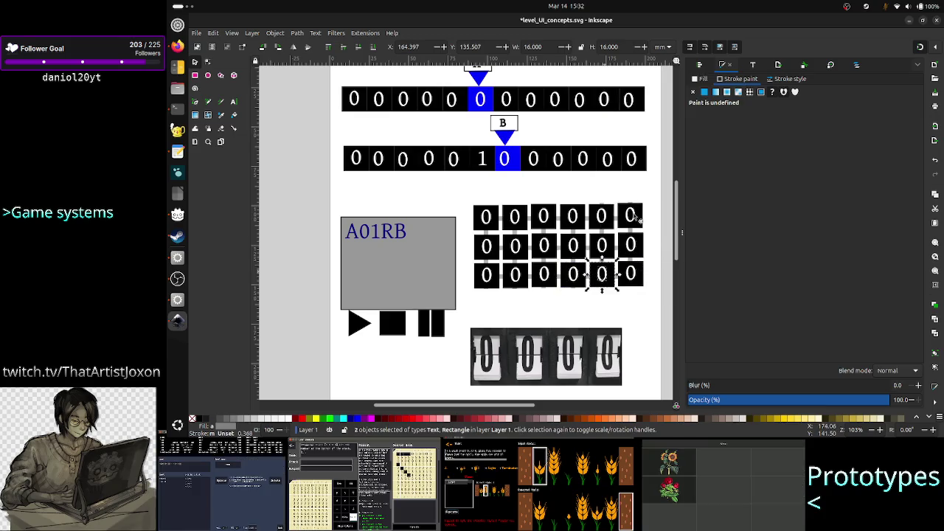
{"action": "right_click", "coordinate": [631, 278]}
{"action": "left_click", "coordinate": [654, 221]}
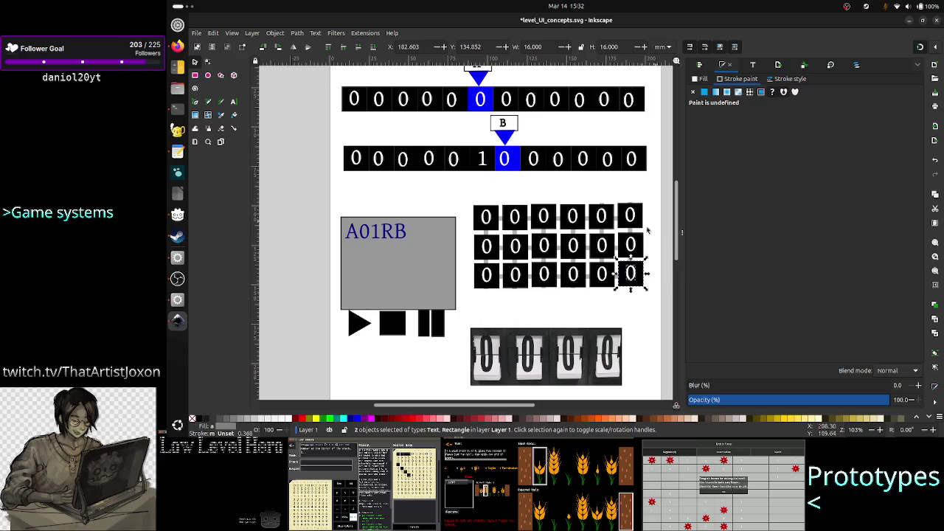
{"action": "left_click", "coordinate": [583, 256]}
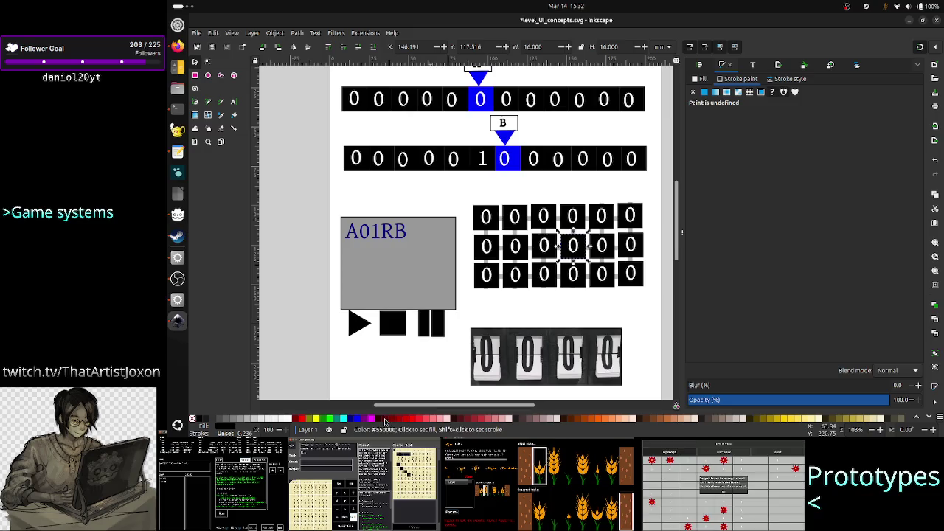
- Fill the middle tile's square blue and group all the 0 tiles into one object
{"action": "left_click", "coordinate": [358, 419]}
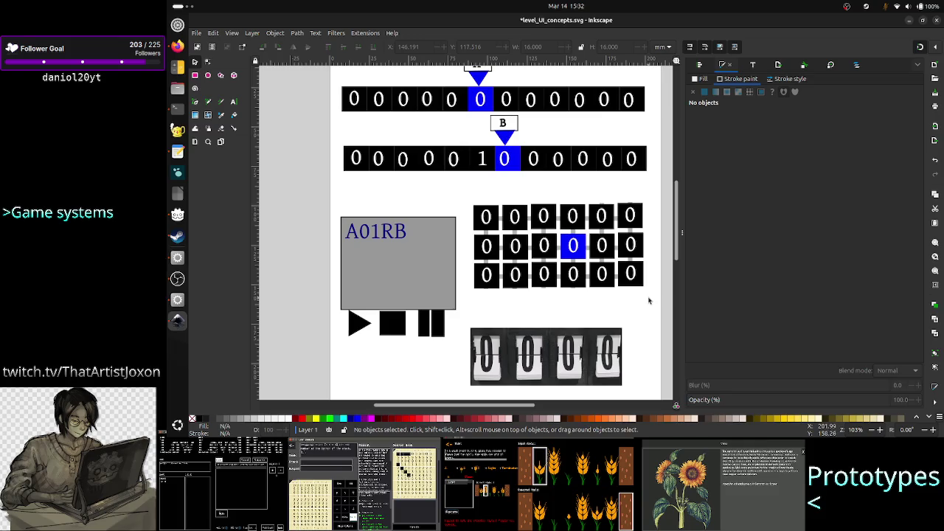
{"action": "left_click_drag", "start_coordinate": [649, 298], "coordinate": [471, 196]}
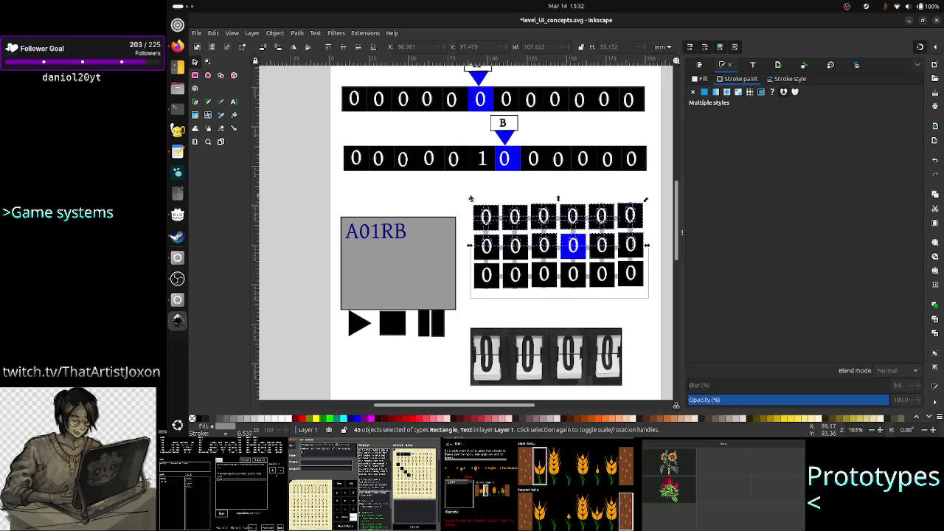
{"action": "right_click", "coordinate": [522, 217]}
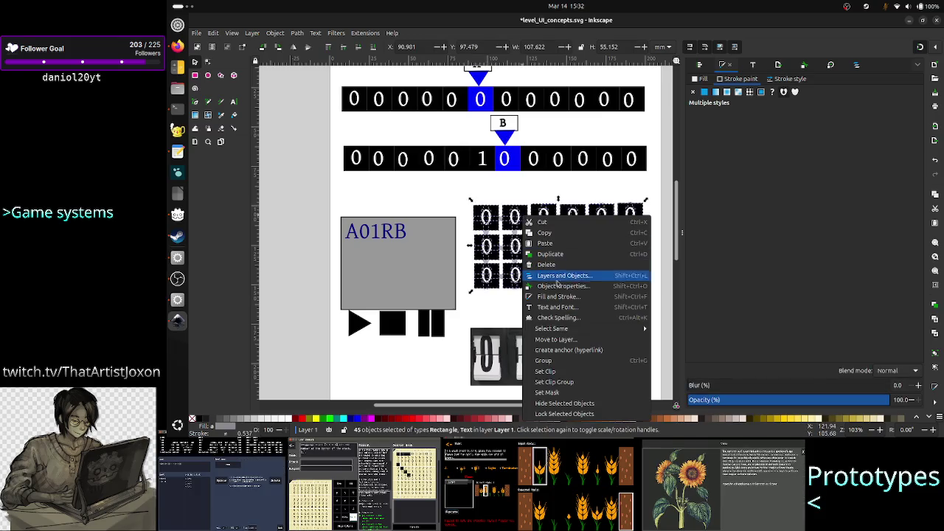
{"action": "left_click", "coordinate": [553, 360]}
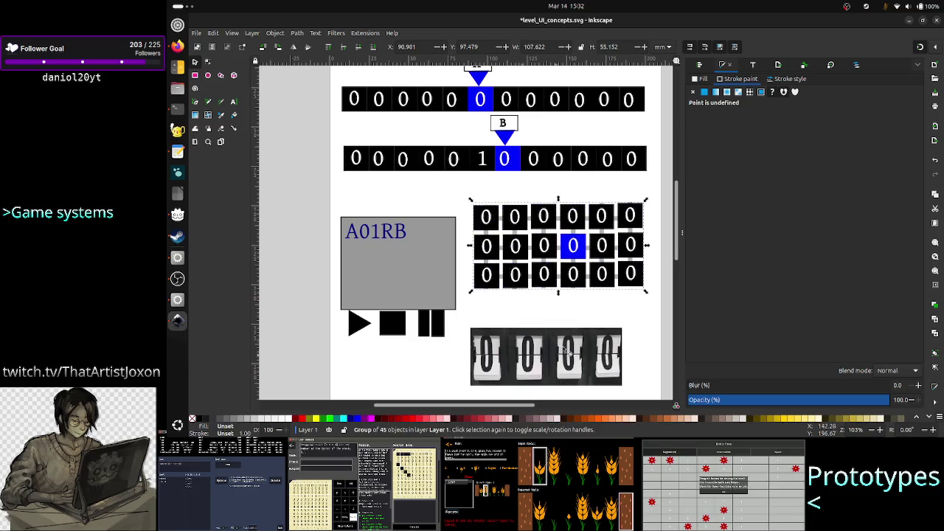
{"action": "left_click", "coordinate": [609, 298]}
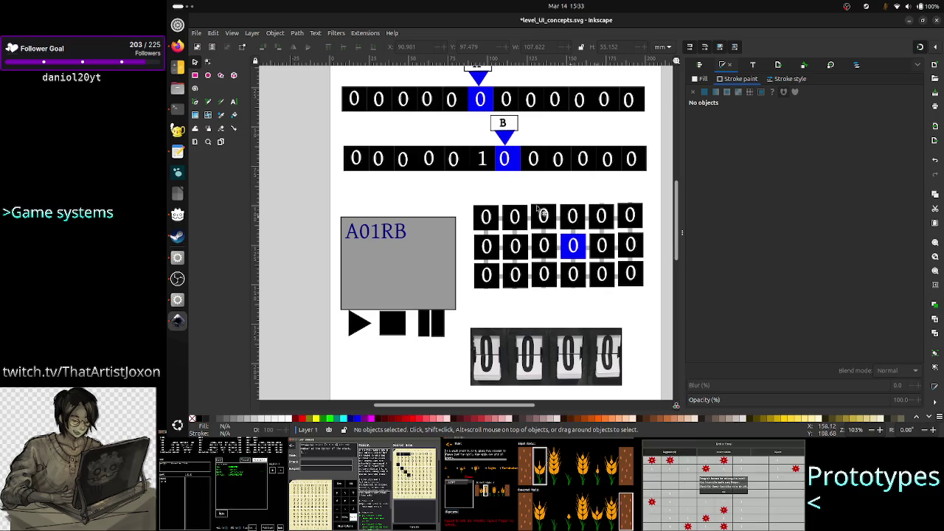
{"action": "left_click", "coordinate": [177, 46]}
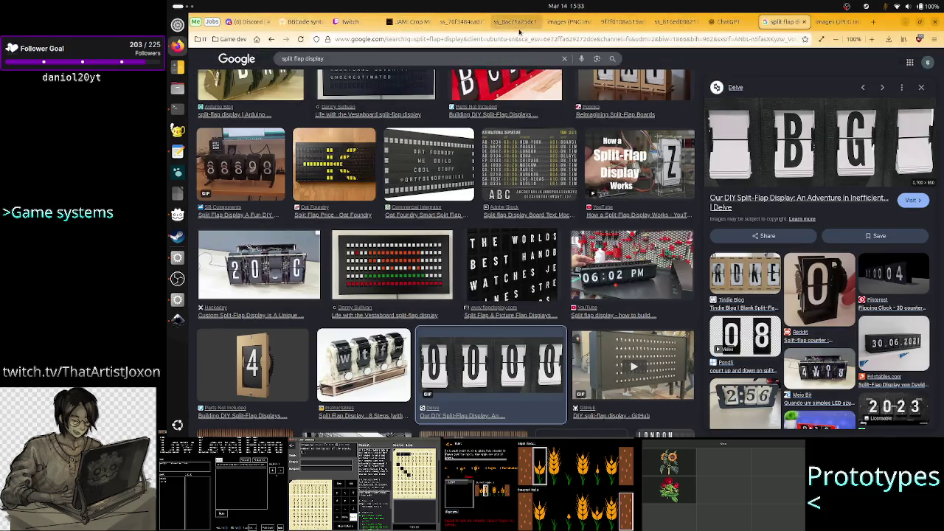
- Close the split-flap image, Google image search and ChatGPT tabs
{"action": "left_click", "coordinate": [842, 22]}
{"action": "left_click", "coordinate": [855, 22]}
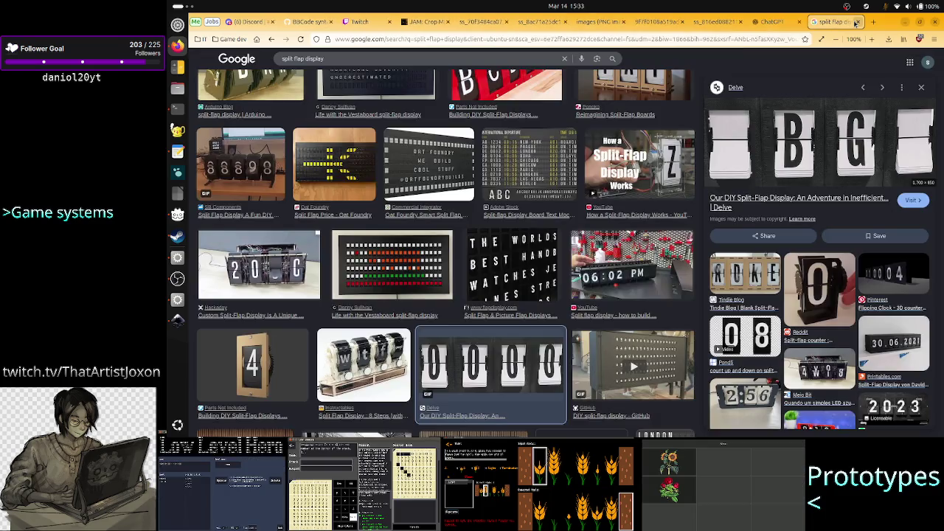
{"action": "left_click", "coordinate": [856, 22]}
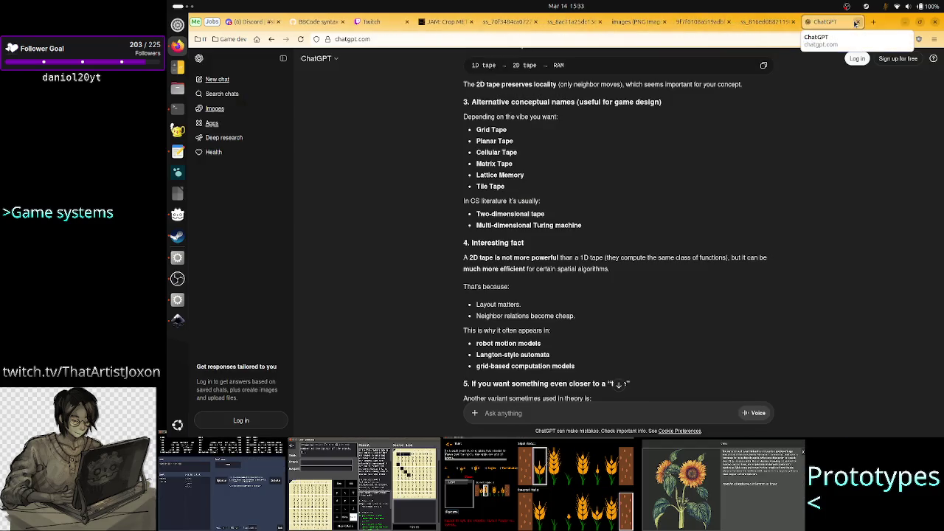
{"action": "left_click", "coordinate": [855, 22]}
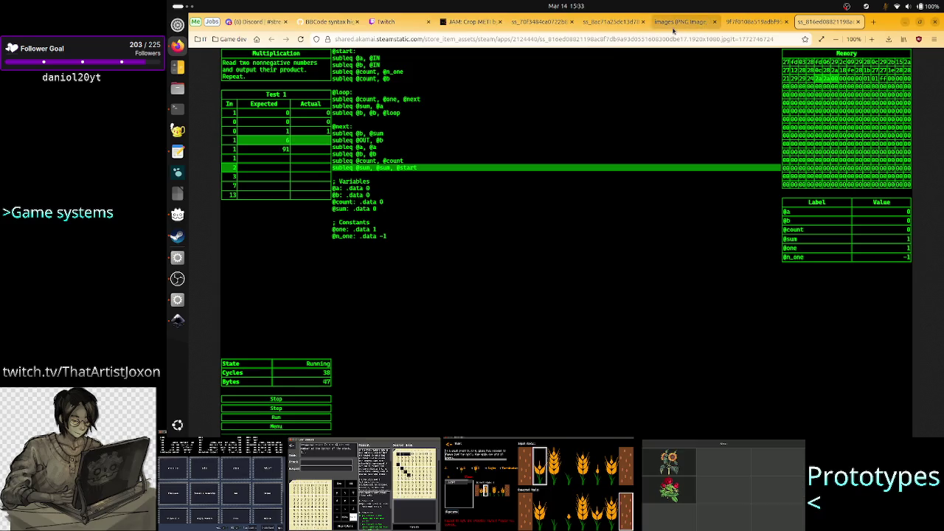
- Compare the small and full-size TIS-100 screenshots, then return to Inkscape
{"action": "left_click", "coordinate": [674, 24]}
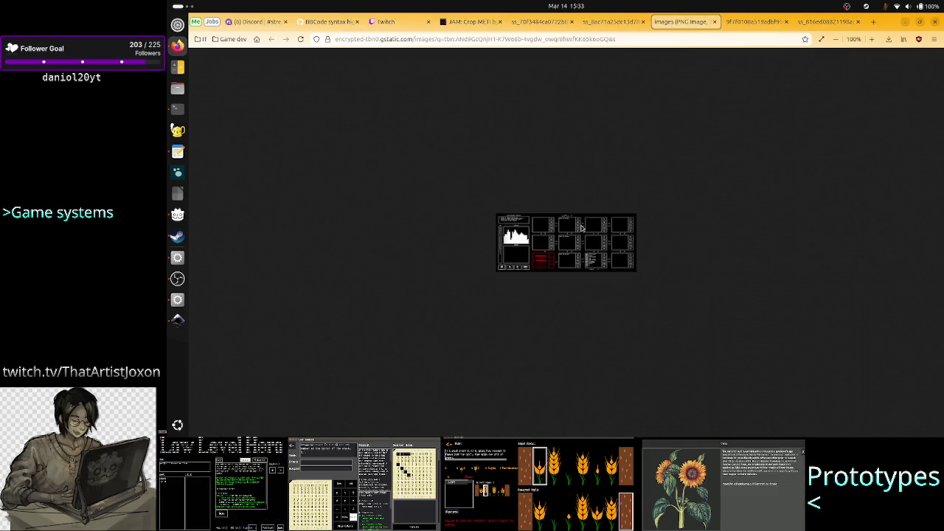
{"action": "scroll", "coordinate": [581, 229], "scroll_direction": "up", "scroll_amount": 5, "text": "ctrl"}
{"action": "scroll", "coordinate": [581, 229], "scroll_direction": "up", "scroll_amount": 3, "text": "ctrl"}
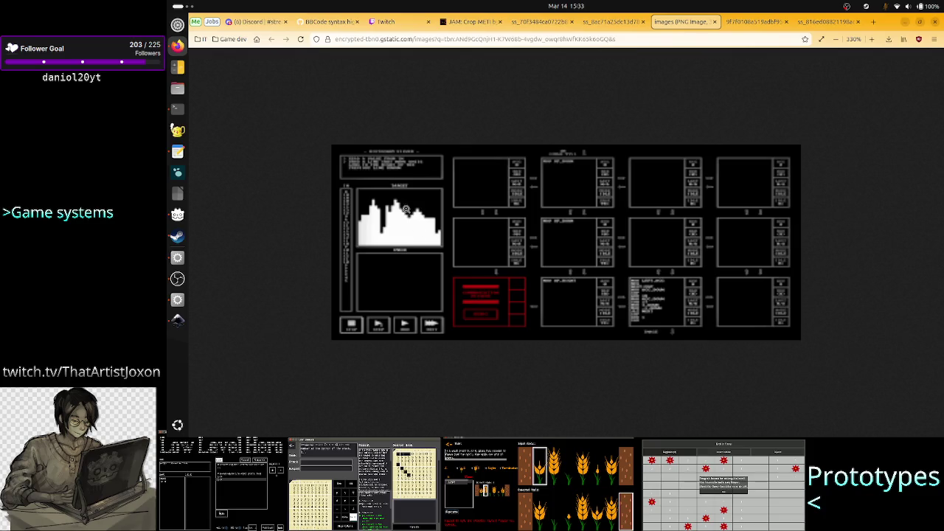
{"action": "left_click", "coordinate": [610, 21]}
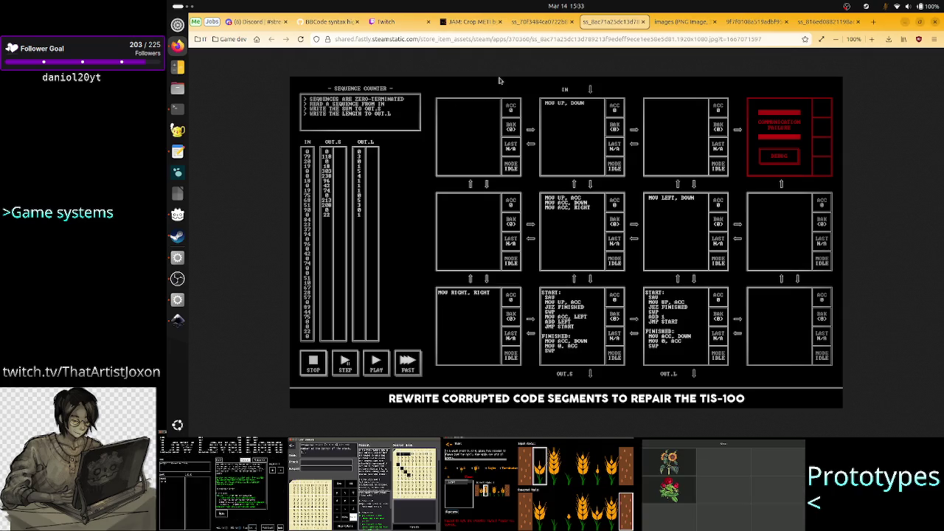
{"action": "left_click", "coordinate": [667, 27]}
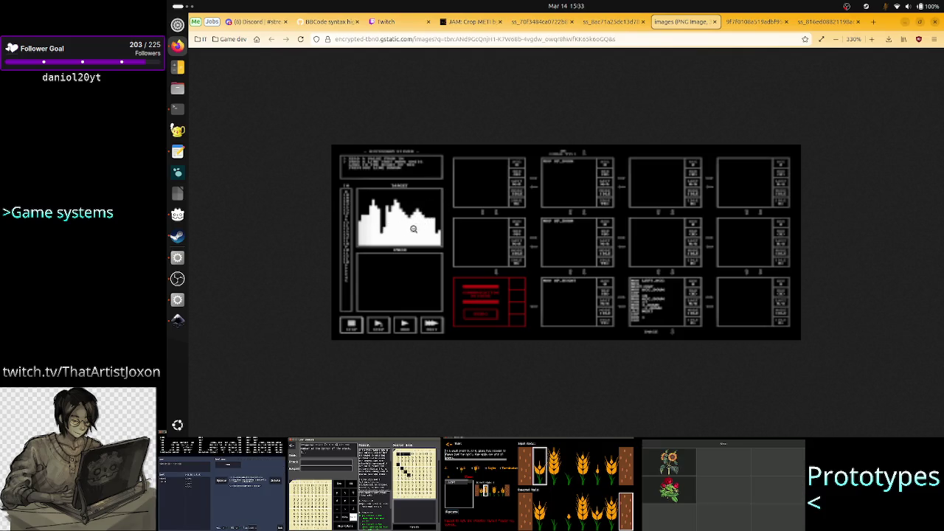
{"action": "left_click", "coordinate": [614, 22]}
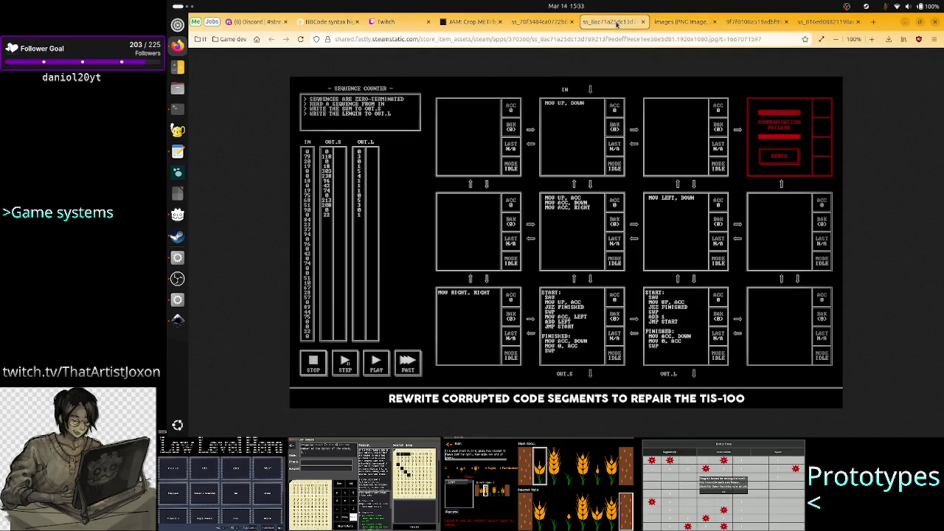
{"action": "left_click", "coordinate": [177, 320]}
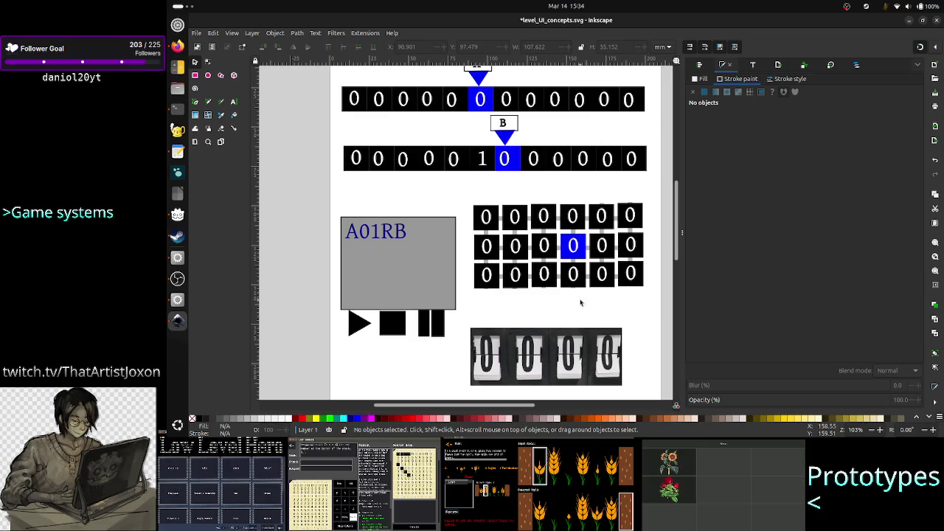
- Save the sheet, read the lattice note in UI_design_notes.txt, then hide Fill and Stroke
{"action": "key", "text": "ctrl+s"}
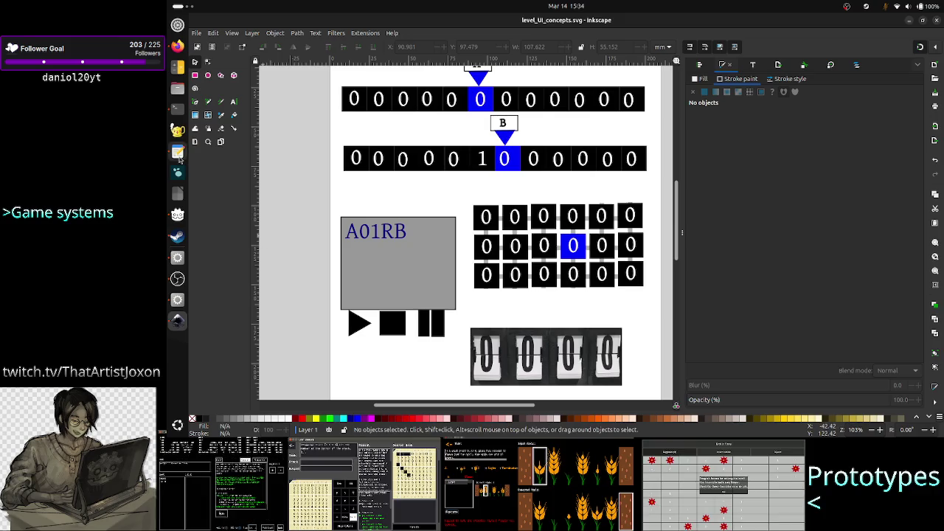
{"action": "left_click", "coordinate": [177, 155]}
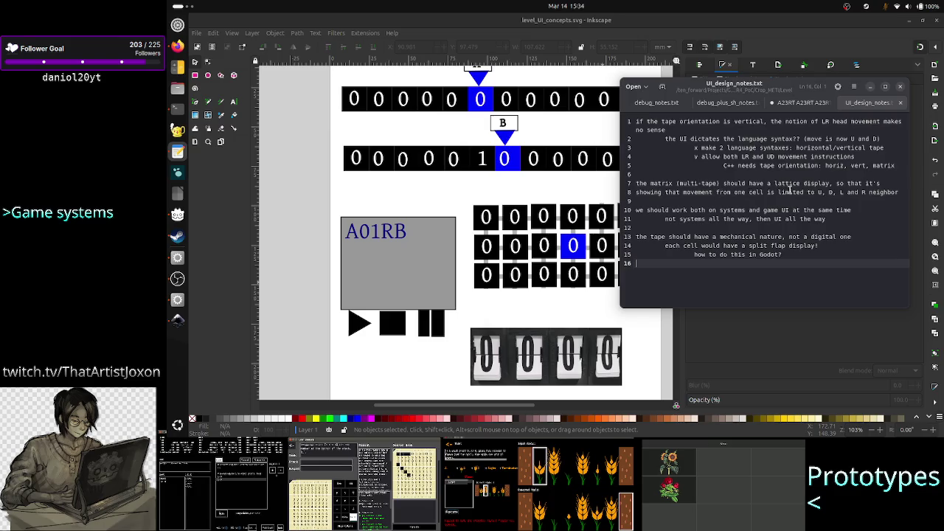
{"action": "left_click", "coordinate": [803, 186]}
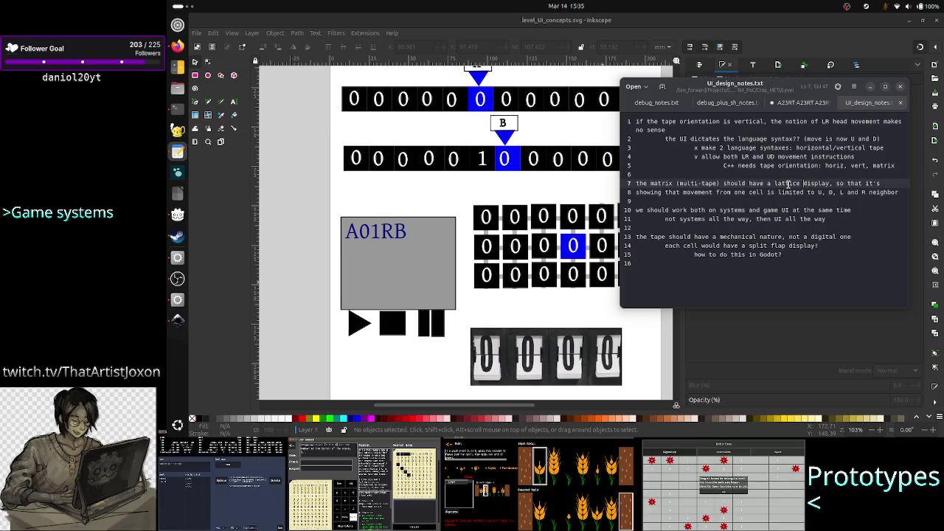
{"action": "double_click", "coordinate": [788, 185]}
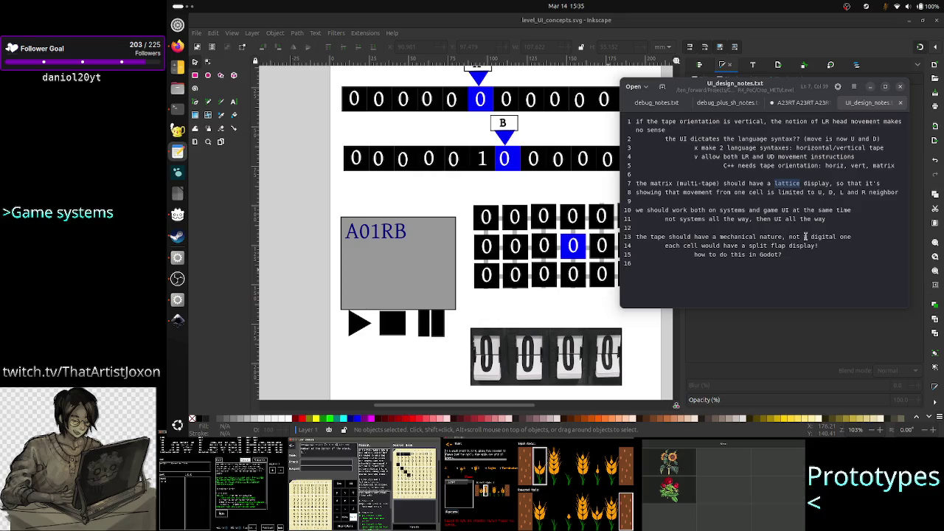
{"action": "left_click", "coordinate": [772, 278]}
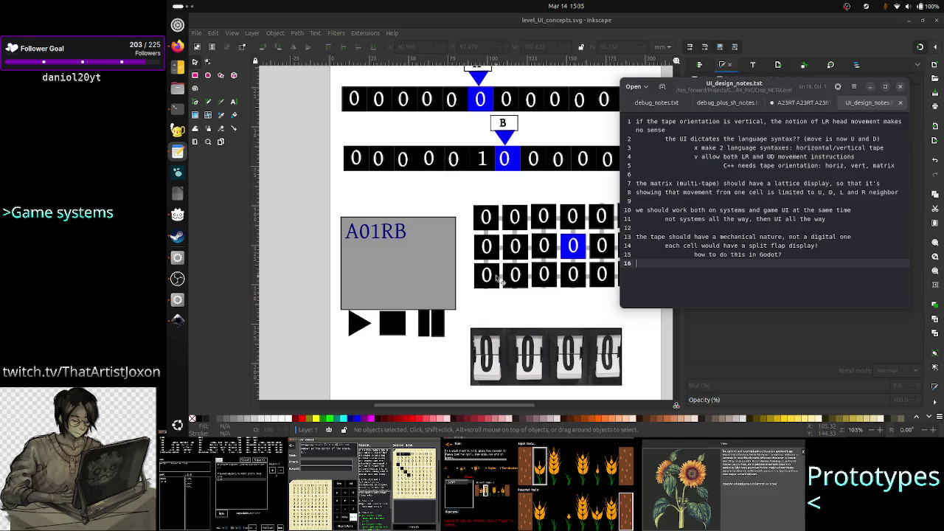
{"action": "left_click", "coordinate": [439, 208]}
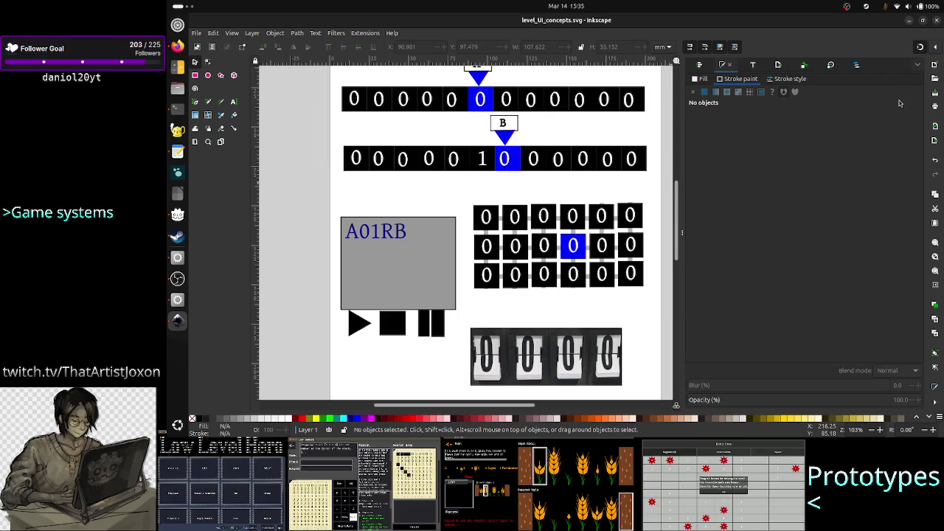
{"action": "key", "text": "ctrl+shift+f"}
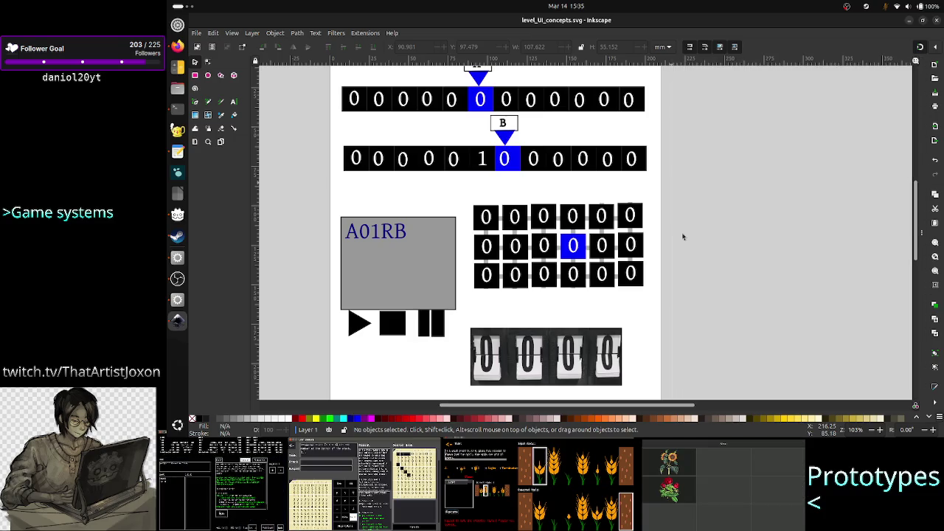
- Move the flip-counter image off the page to the right
{"action": "scroll", "coordinate": [671, 250], "scroll_direction": "up", "scroll_amount": 3}
{"action": "scroll", "coordinate": [671, 251], "scroll_direction": "down", "scroll_amount": 1}
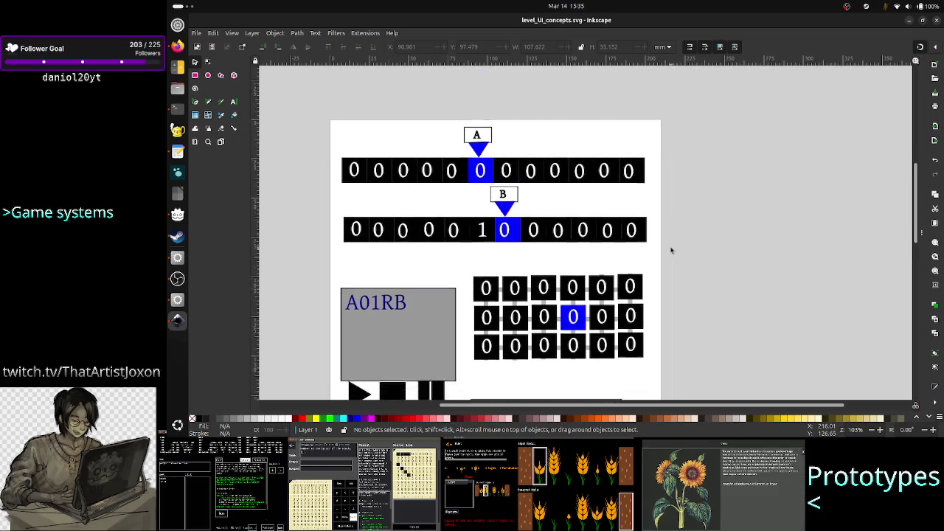
{"action": "scroll", "coordinate": [671, 251], "scroll_direction": "down", "scroll_amount": 1}
{"action": "scroll", "coordinate": [671, 250], "scroll_direction": "down", "scroll_amount": 1}
{"action": "scroll", "coordinate": [671, 251], "scroll_direction": "down", "scroll_amount": 1}
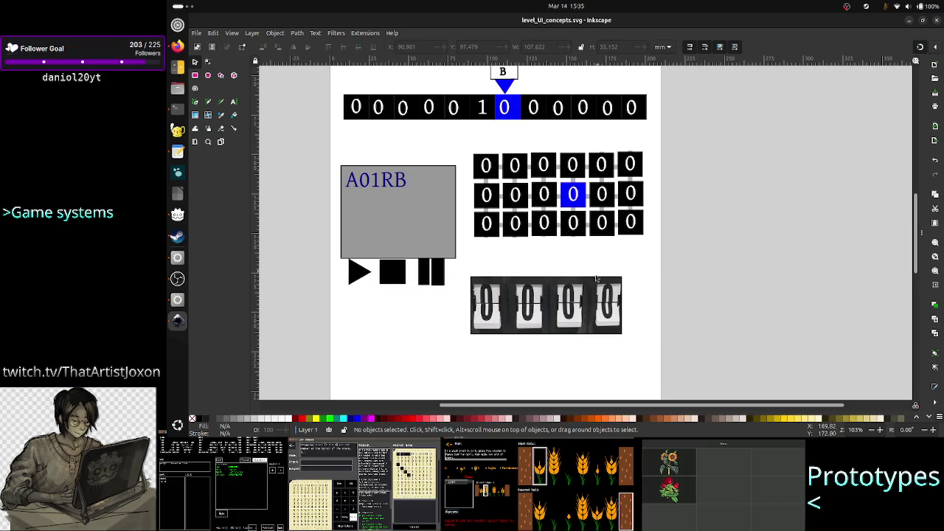
{"action": "left_click", "coordinate": [560, 296]}
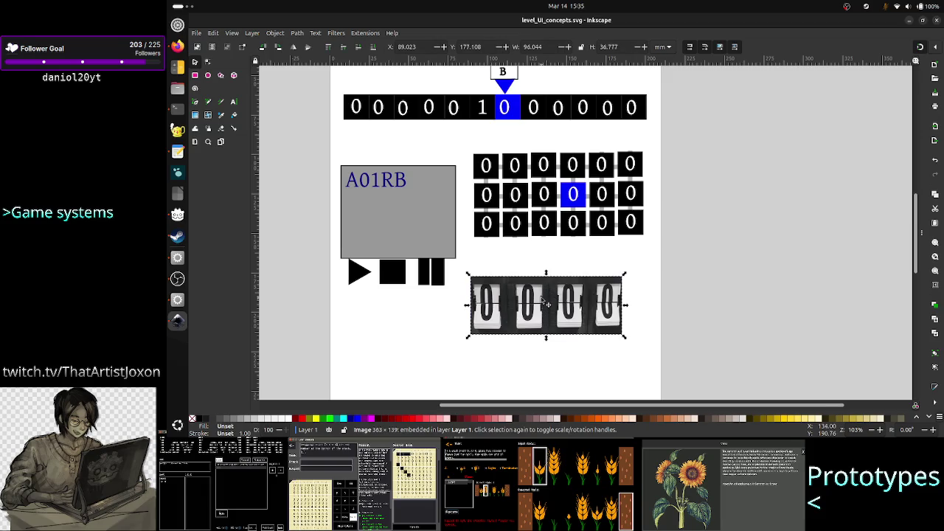
{"action": "left_click_drag", "start_coordinate": [546, 303], "coordinate": [775, 254]}
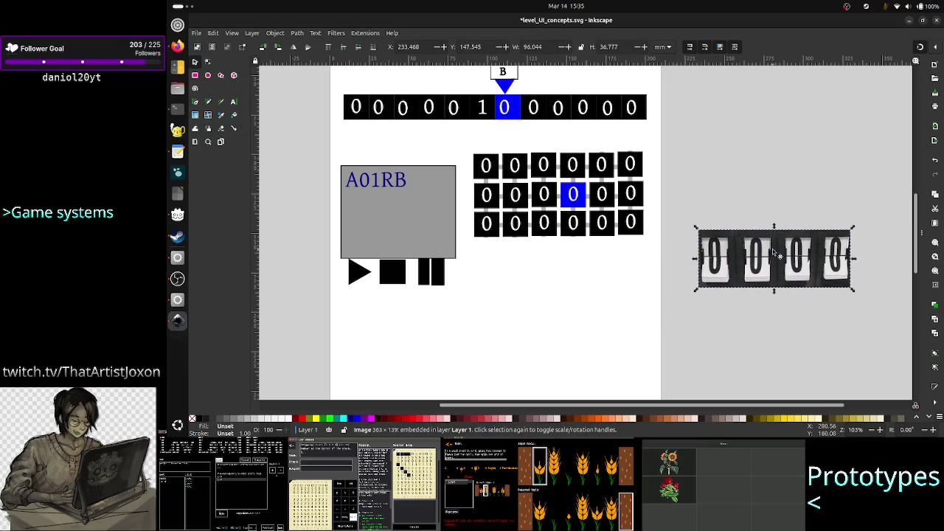
- Place the 0-tile grid just above the flip-counter image, then switch to Firefox
{"action": "mouse_move", "coordinate": [557, 190]}
{"action": "left_mouse_down"}
{"action": "mouse_move", "coordinate": [741, 148]}
{"action": "mouse_move", "coordinate": [779, 181]}
{"action": "left_mouse_up"}
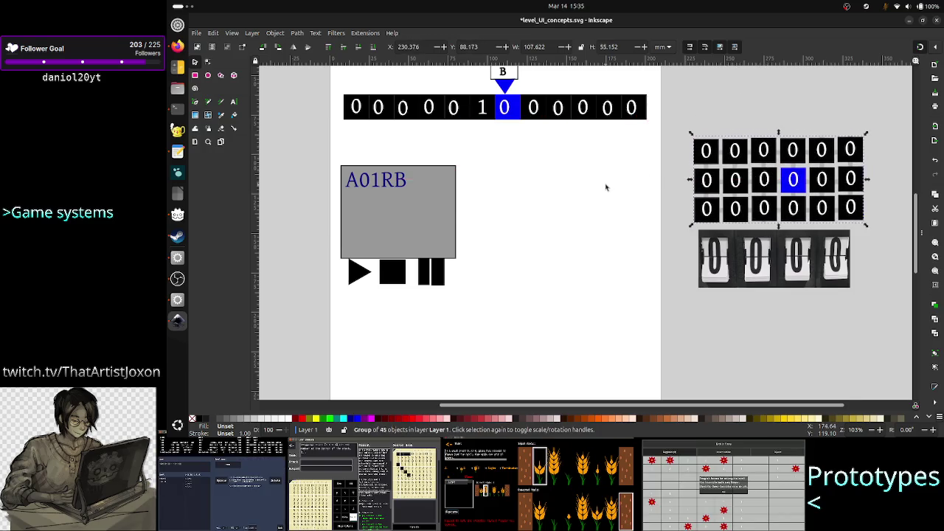
{"action": "scroll", "coordinate": [605, 186], "scroll_direction": "up", "scroll_amount": 5}
{"action": "scroll", "coordinate": [606, 186], "scroll_direction": "down", "scroll_amount": 5}
{"action": "scroll", "coordinate": [607, 184], "scroll_direction": "up", "scroll_amount": 1}
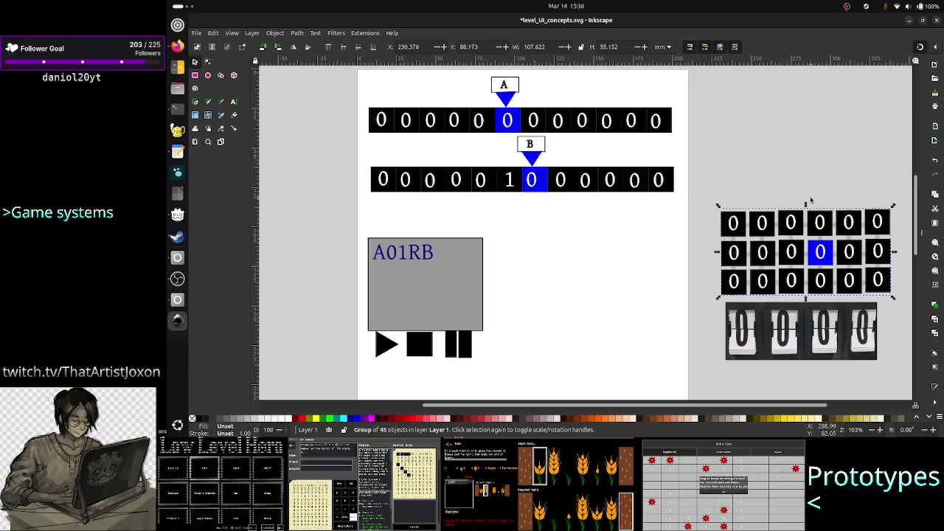
{"action": "left_click", "coordinate": [786, 178]}
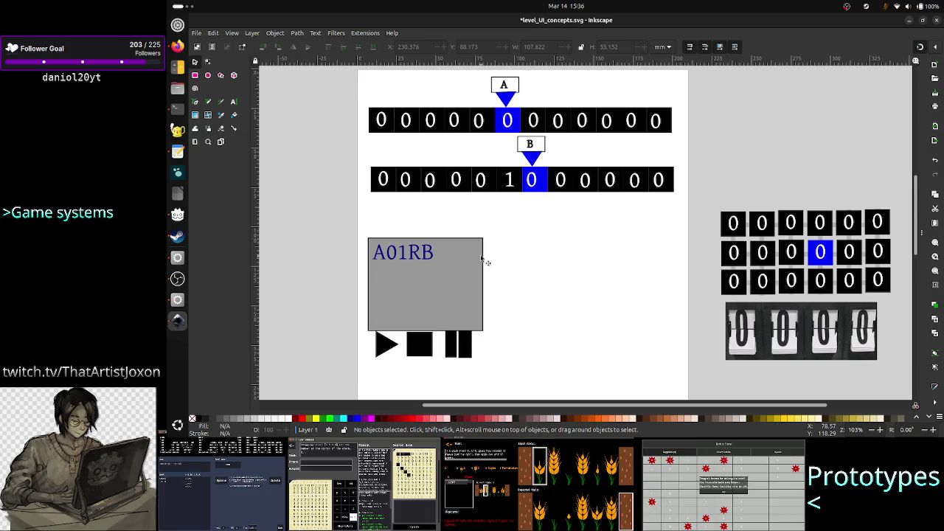
{"action": "key", "text": "alt+Tab"}
{"action": "key", "text": "alt+Tab"}
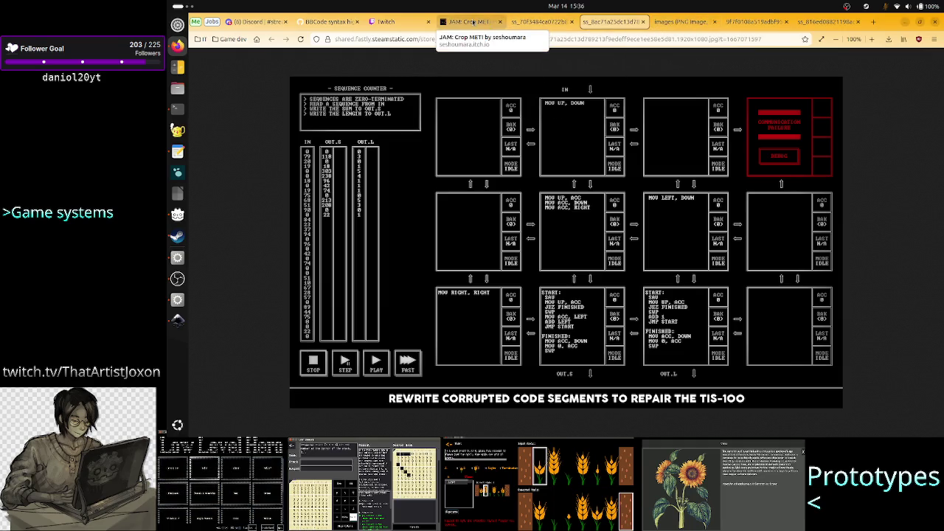
- View the JAM: Crop METI game page, then return to Inkscape
{"action": "left_click", "coordinate": [472, 21]}
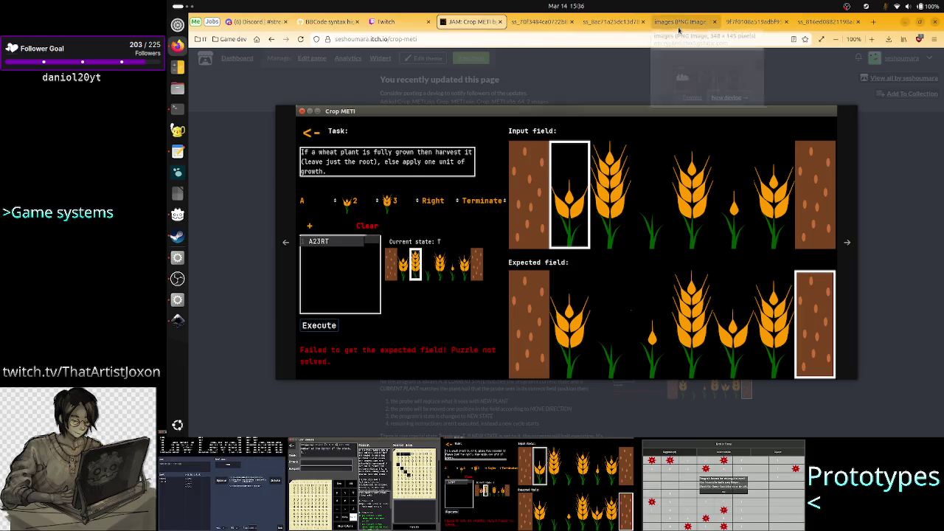
{"action": "left_click", "coordinate": [177, 320]}
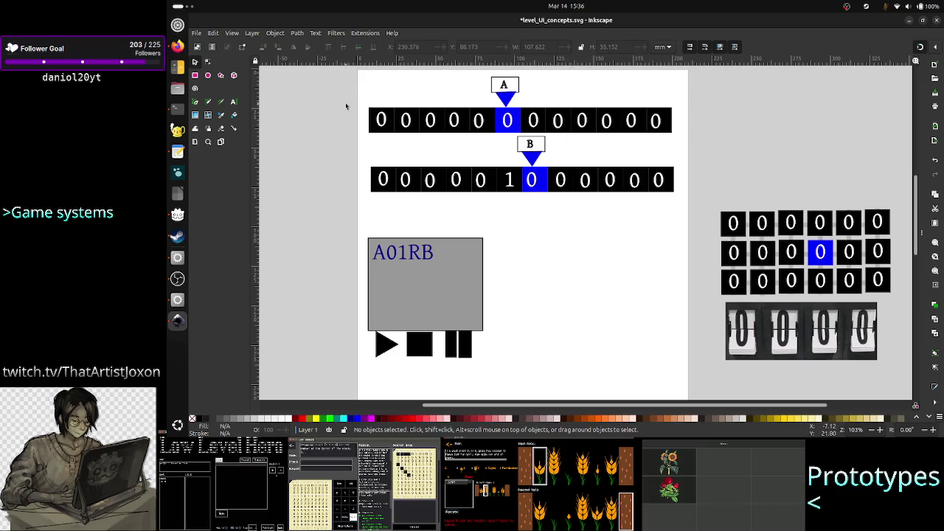
- Rubber-band select the top and second tape rows to check their extent, then return to Firefox
{"action": "mouse_move", "coordinate": [367, 96]}
{"action": "left_mouse_down"}
{"action": "mouse_move", "coordinate": [550, 132]}
{"action": "mouse_move", "coordinate": [688, 137]}
{"action": "left_mouse_up"}
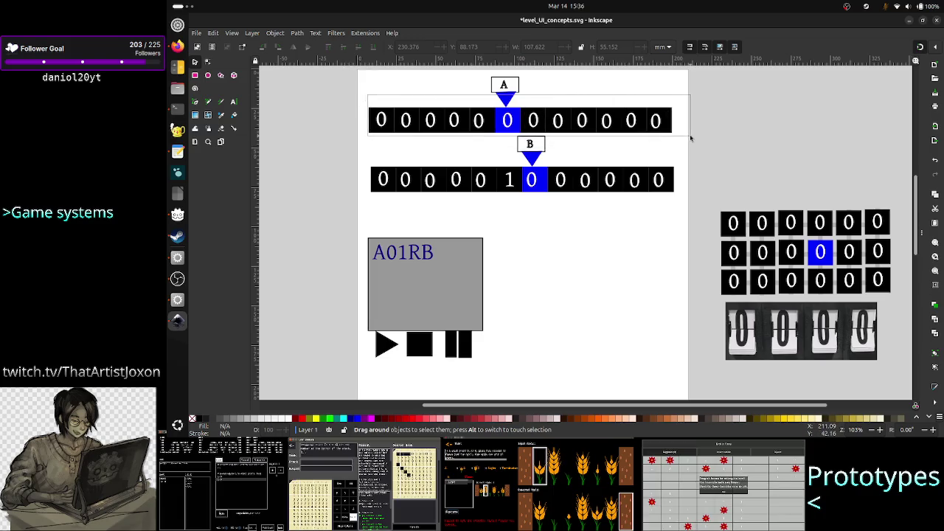
{"action": "left_click", "coordinate": [546, 215]}
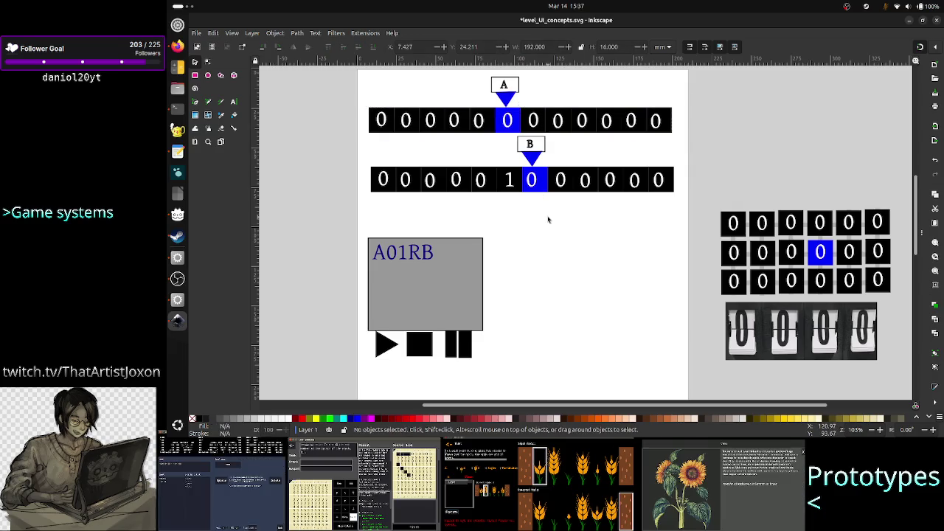
{"action": "left_click_drag", "start_coordinate": [678, 212], "coordinate": [359, 155]}
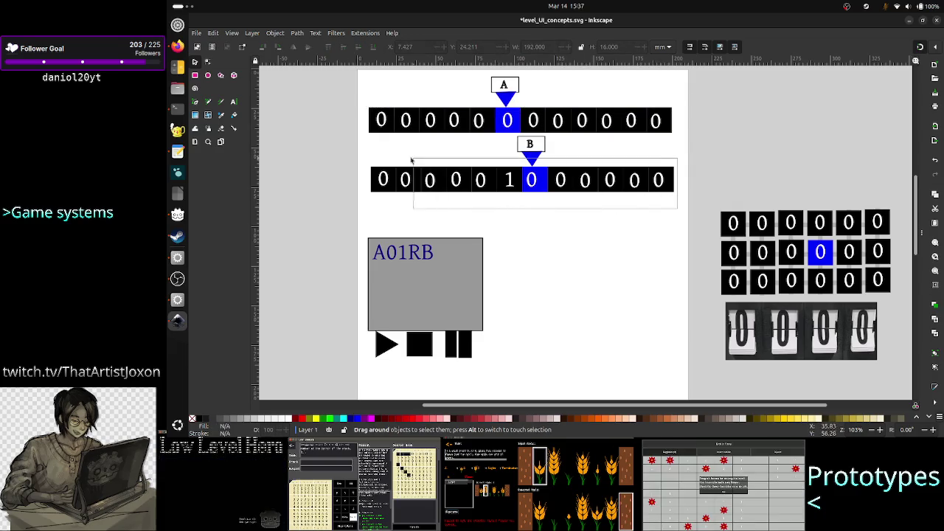
{"action": "left_click", "coordinate": [365, 149]}
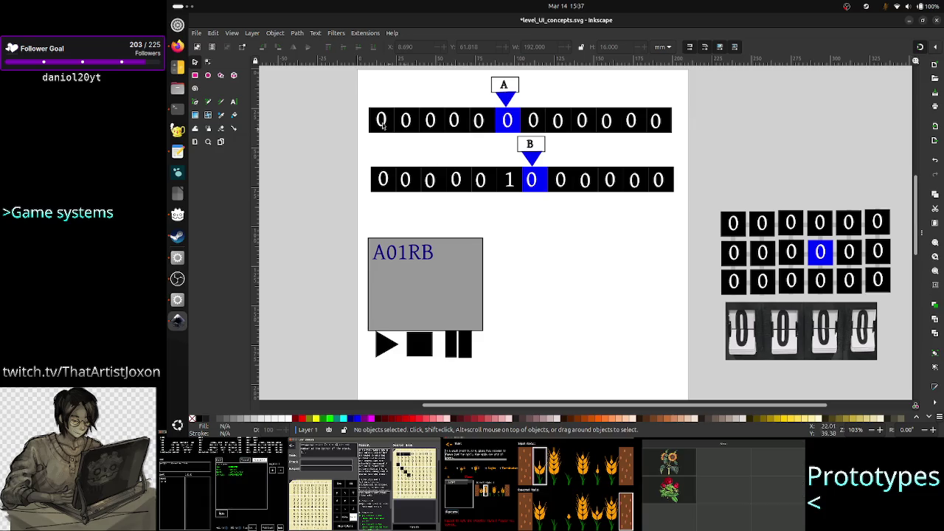
{"action": "left_click", "coordinate": [177, 46]}
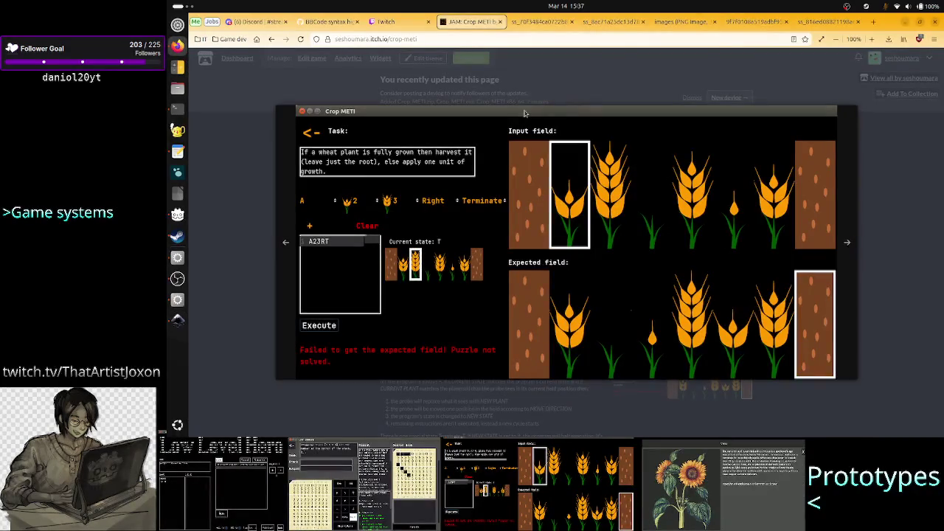
- Review the sort puzzle, TIS-100, register workspace and green assembly reference screenshots
{"action": "left_click", "coordinate": [544, 22]}
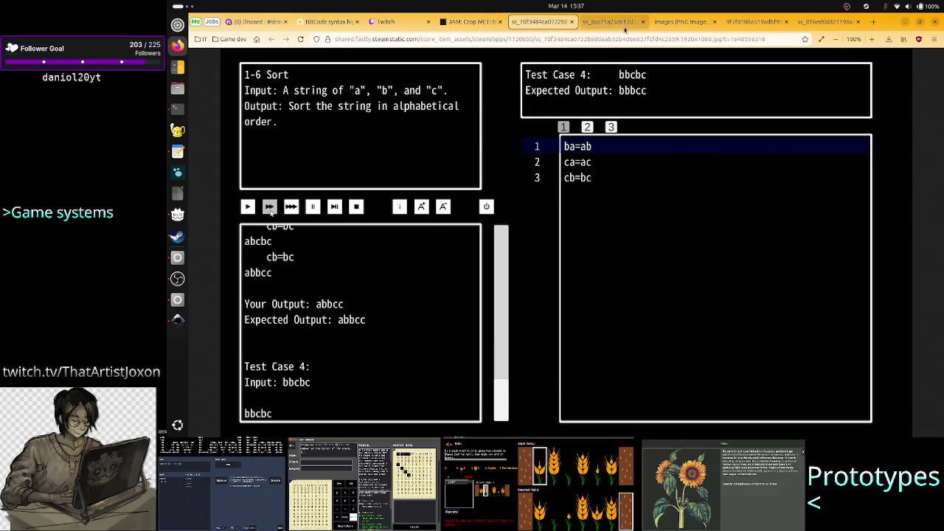
{"action": "left_click", "coordinate": [612, 21]}
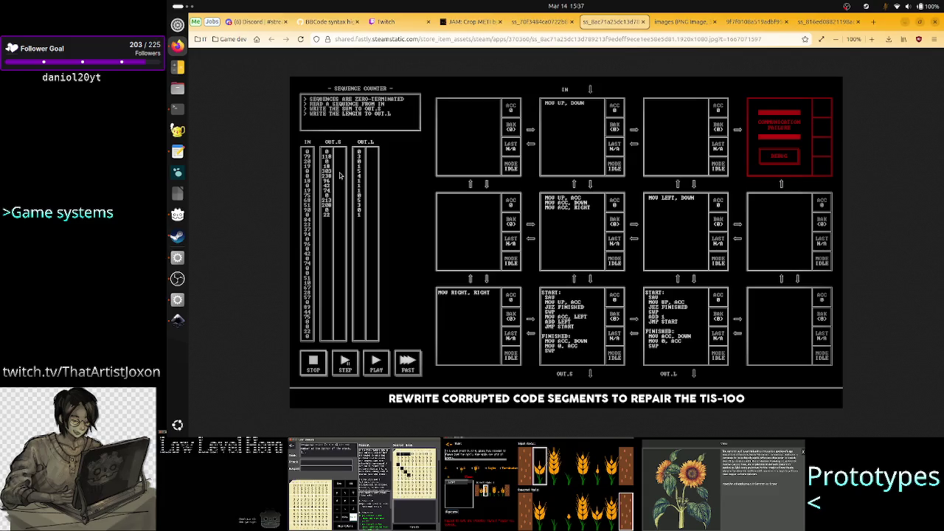
{"action": "left_click", "coordinate": [668, 30]}
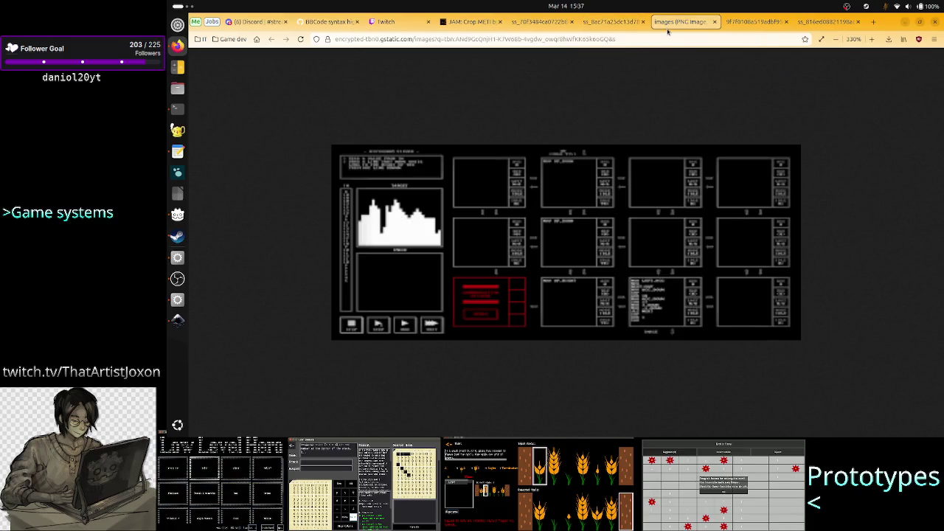
{"action": "left_click", "coordinate": [730, 24]}
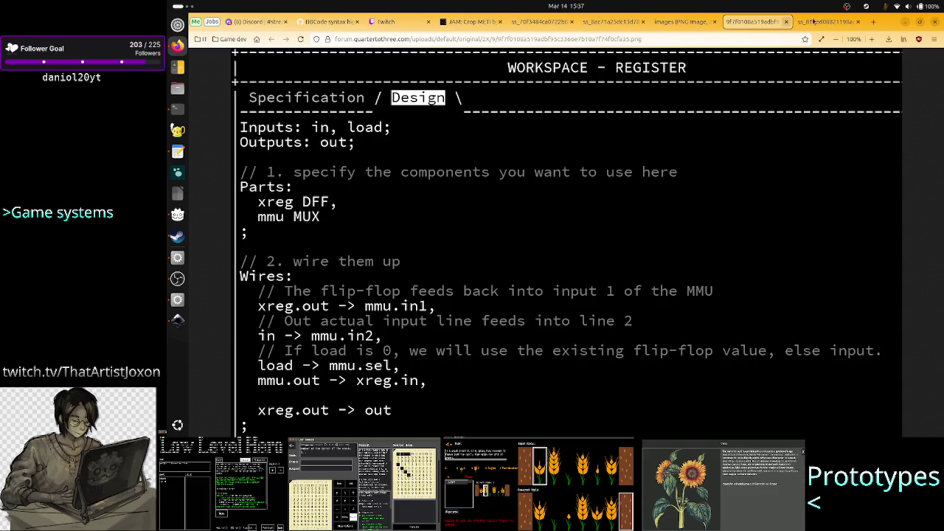
{"action": "left_click", "coordinate": [841, 21]}
- Move the green assembly screenshot tab one place left, then return to Inkscape
{"action": "left_click_drag", "start_coordinate": [827, 24], "coordinate": [766, 22]}
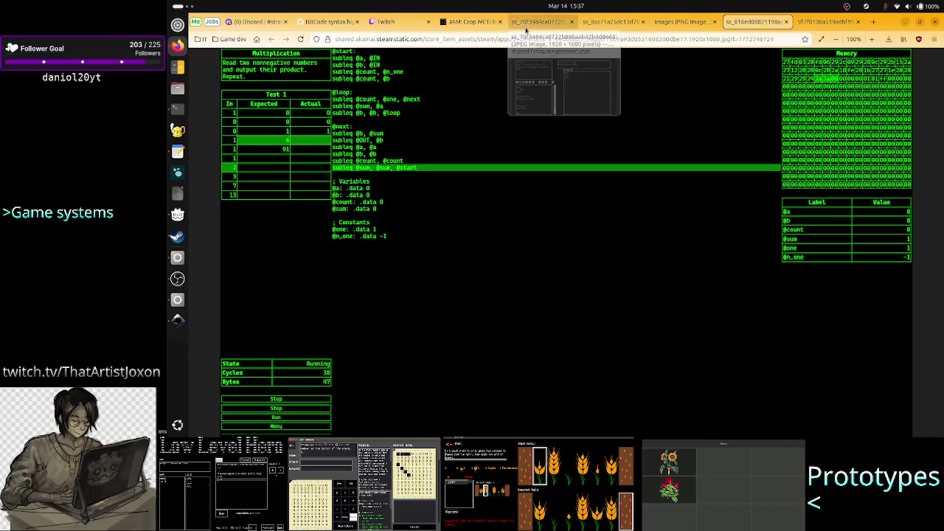
{"action": "left_click", "coordinate": [485, 30]}
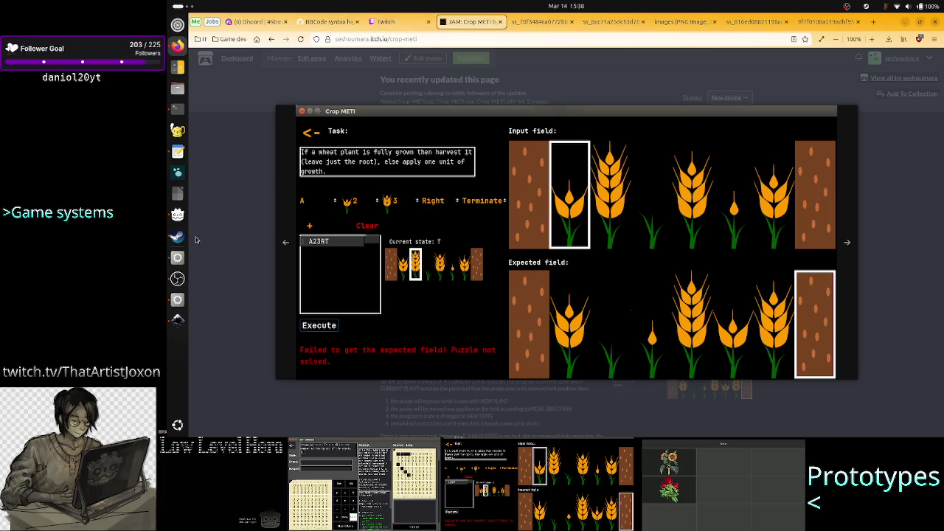
{"action": "left_click", "coordinate": [177, 318]}
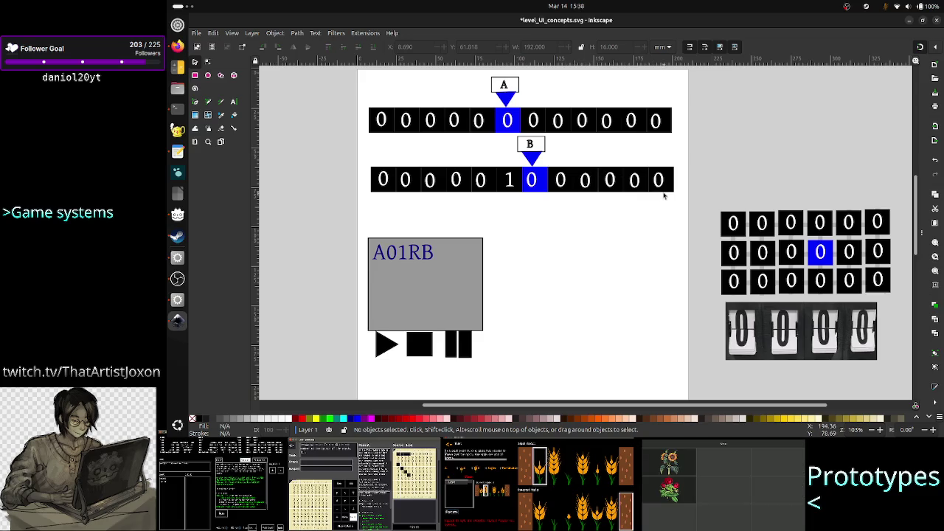
- Drag the tile grid group to the upper right of the page, clear of the split-flap image
{"action": "left_click", "coordinate": [780, 234]}
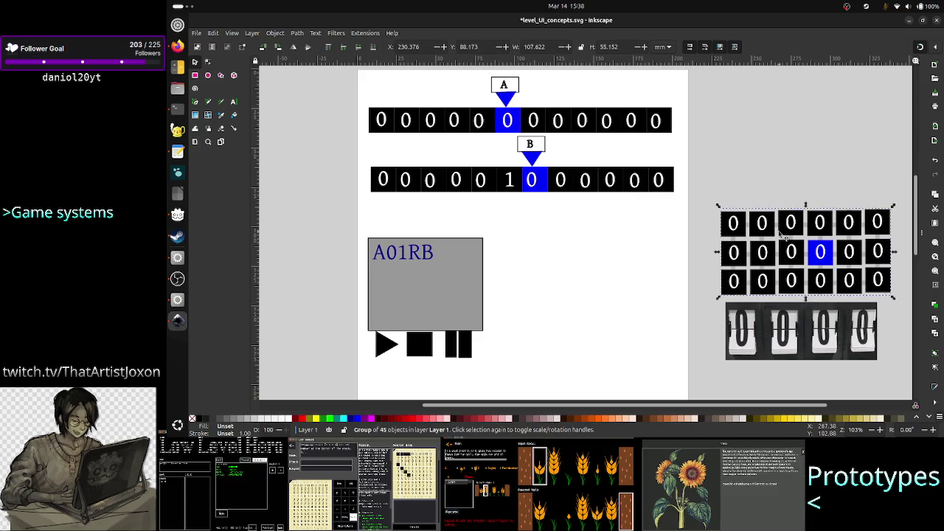
{"action": "mouse_move", "coordinate": [780, 234]}
{"action": "left_mouse_down"}
{"action": "mouse_move", "coordinate": [776, 131]}
{"action": "mouse_move", "coordinate": [792, 102]}
{"action": "left_mouse_up"}
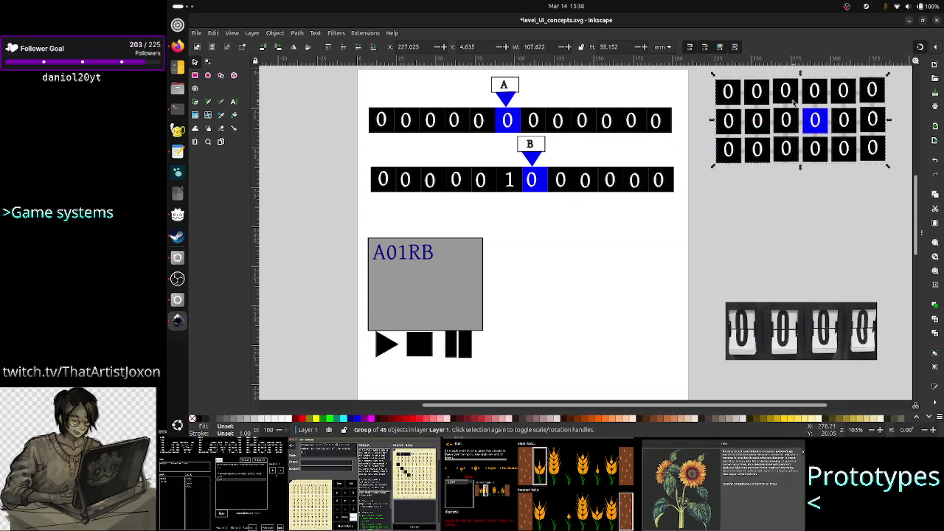
{"action": "left_click_drag", "start_coordinate": [785, 148], "coordinate": [791, 229]}
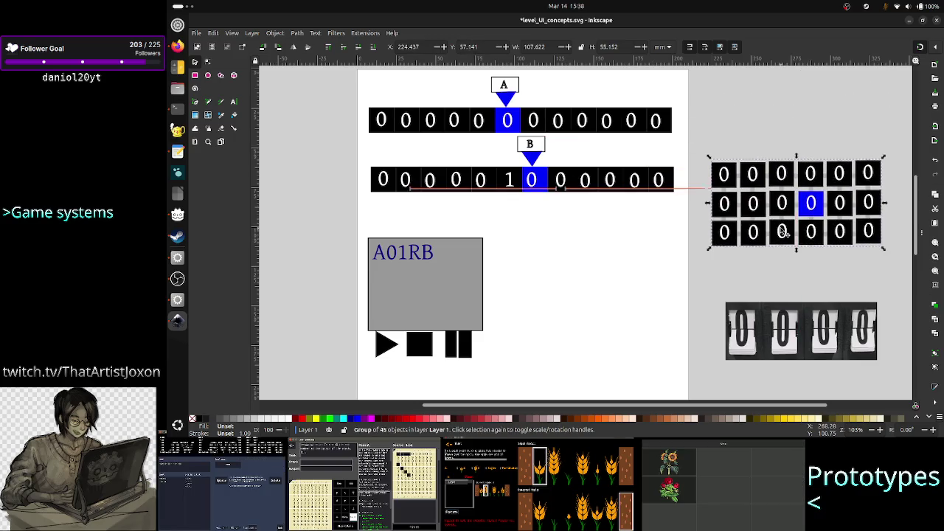
{"action": "mouse_move", "coordinate": [791, 230]}
{"action": "left_mouse_down"}
{"action": "mouse_move", "coordinate": [782, 225]}
{"action": "mouse_move", "coordinate": [789, 283]}
{"action": "left_mouse_up"}
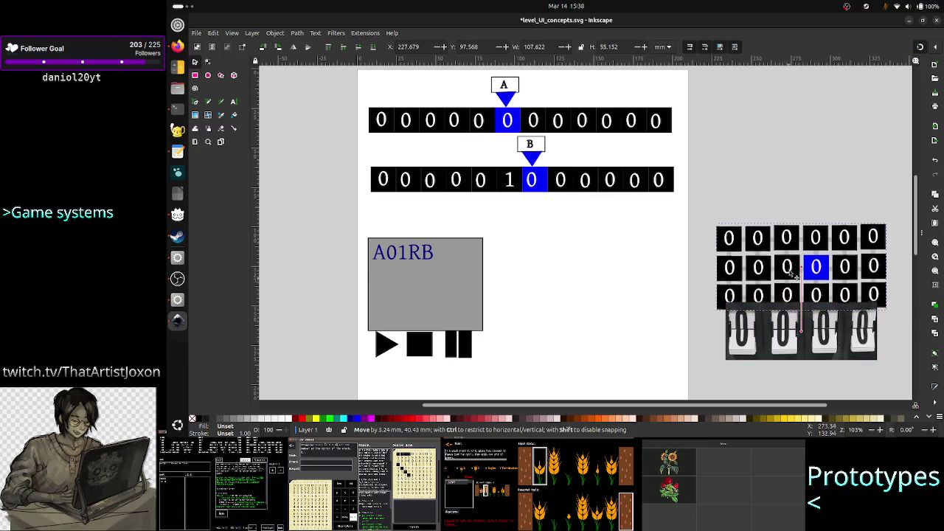
{"action": "left_click_drag", "start_coordinate": [789, 282], "coordinate": [791, 265]}
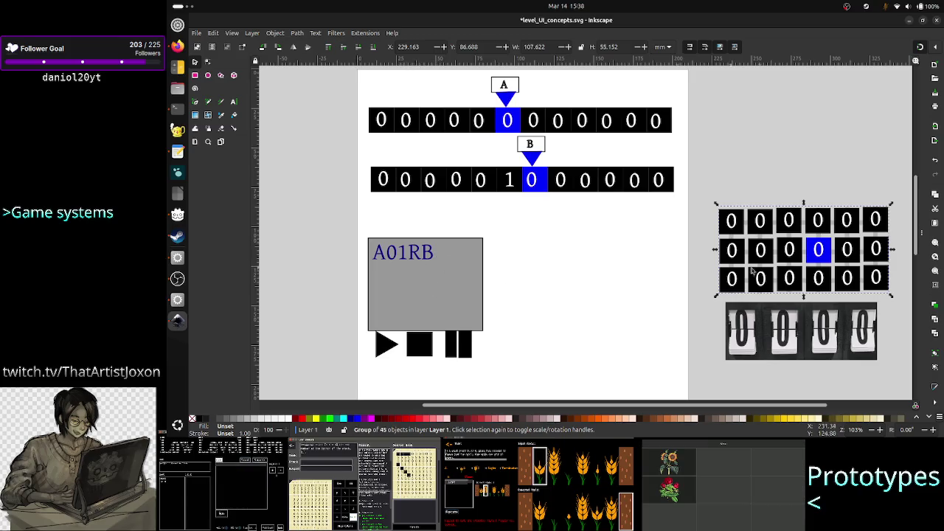
{"action": "mouse_move", "coordinate": [780, 226]}
{"action": "left_mouse_down"}
{"action": "mouse_move", "coordinate": [778, 239]}
{"action": "mouse_move", "coordinate": [784, 83]}
{"action": "left_mouse_up"}
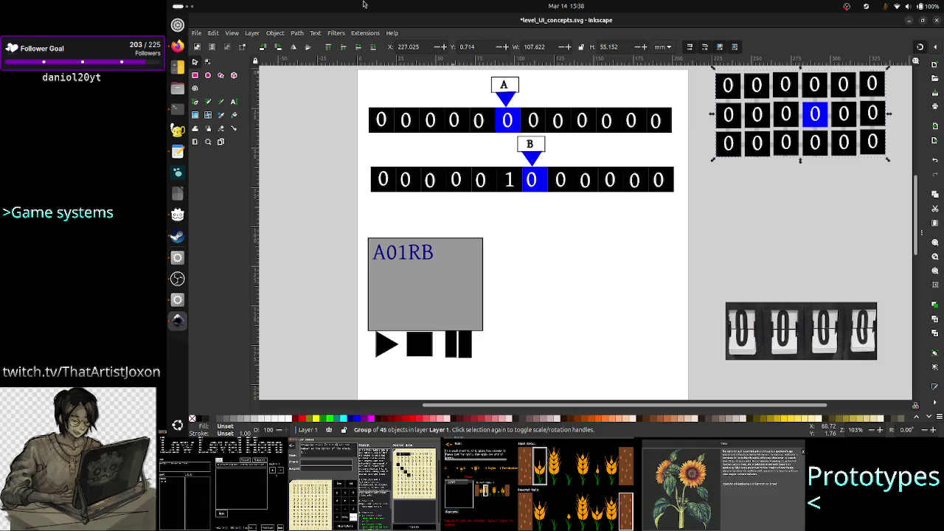
{"action": "left_click", "coordinate": [177, 46]}
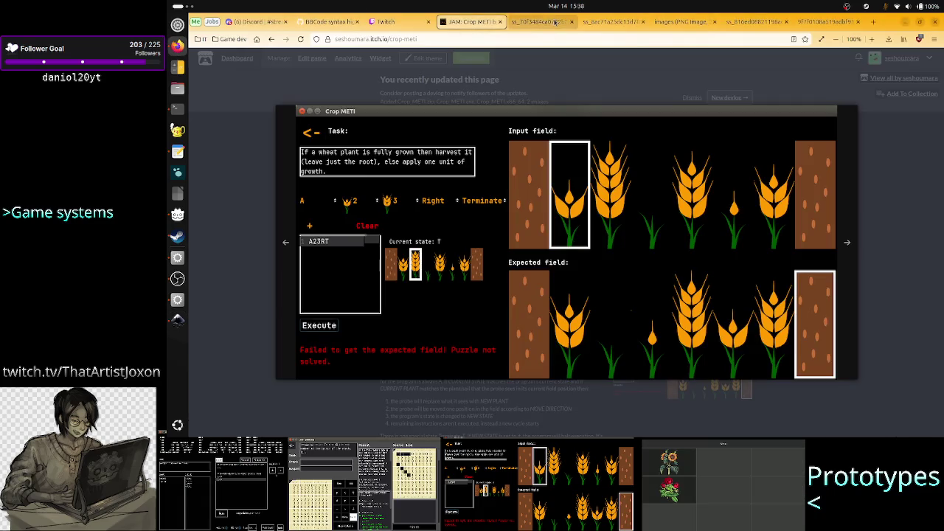
- Open the TIS-100 histogram screenshot ('images (PNG image)') and zoom it to 430%
{"action": "left_click", "coordinate": [555, 23]}
{"action": "left_click", "coordinate": [596, 22]}
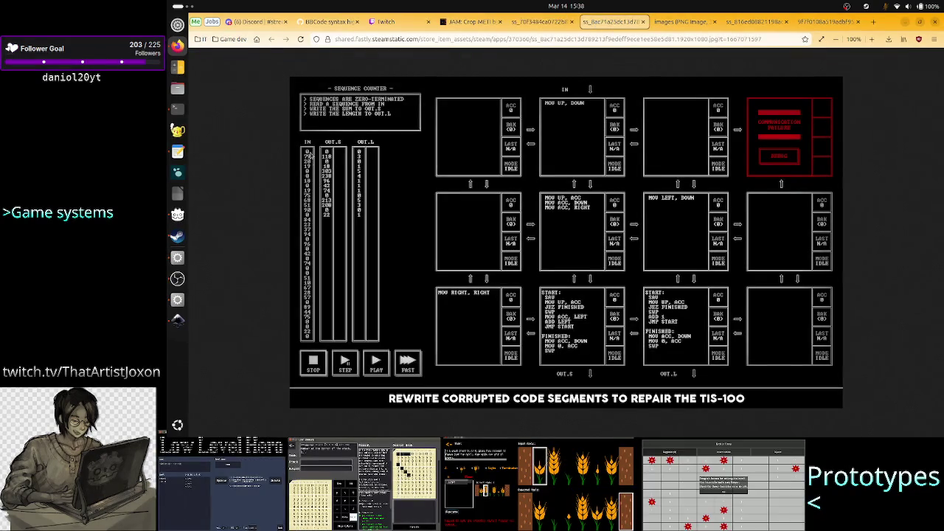
{"action": "left_click", "coordinate": [682, 22]}
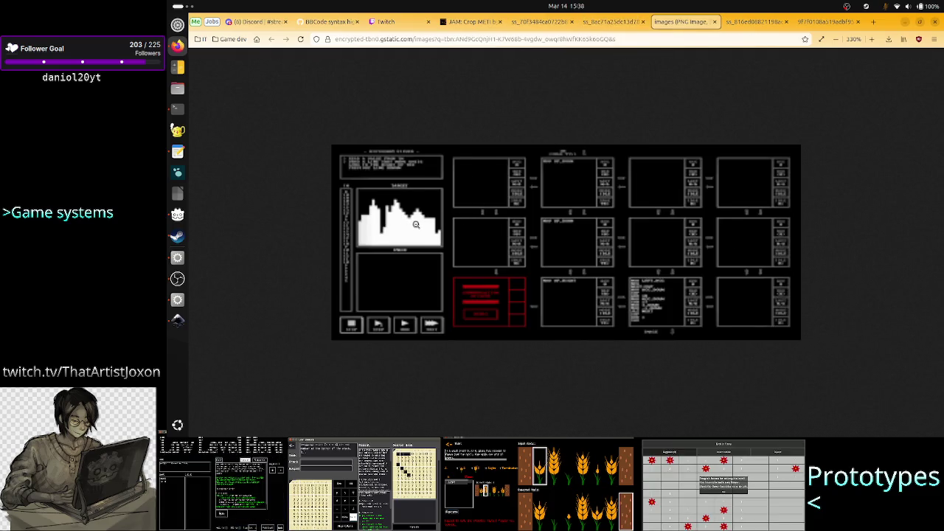
{"action": "scroll", "coordinate": [416, 224], "scroll_direction": "up", "scroll_amount": 1}
{"action": "scroll", "coordinate": [403, 222], "scroll_direction": "up", "scroll_amount": 1}
{"action": "scroll", "coordinate": [391, 220], "scroll_direction": "up", "scroll_amount": 1}
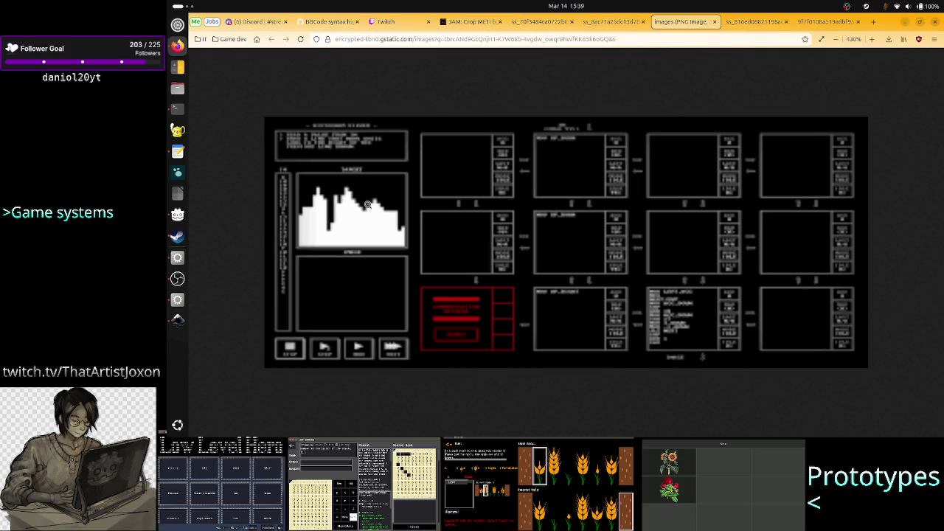
{"action": "key", "text": "alt+Tab"}
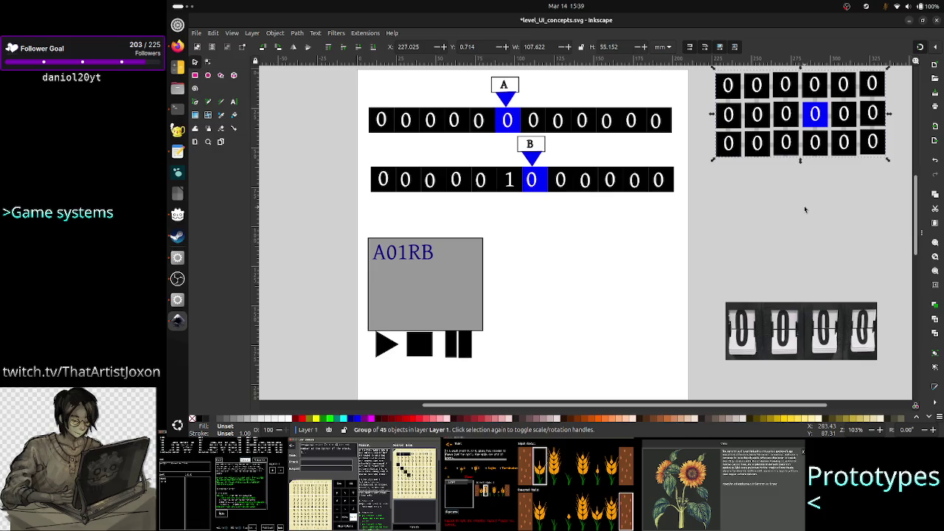
- Position the zero-tile grid beside the A and B tape rows, aligning the second tile block
{"action": "scroll", "coordinate": [754, 217], "scroll_direction": "up", "scroll_amount": 4}
{"action": "scroll", "coordinate": [755, 222], "scroll_direction": "down", "scroll_amount": 2}
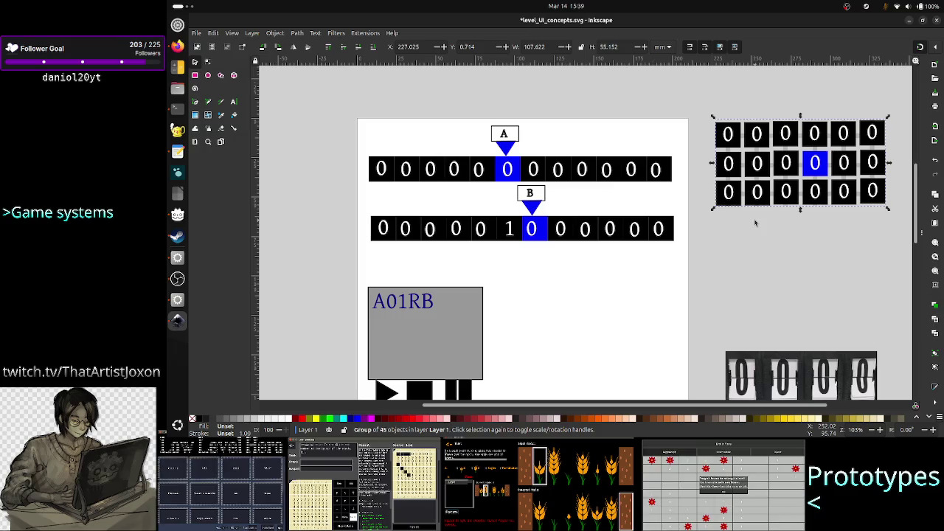
{"action": "left_click_drag", "start_coordinate": [789, 161], "coordinate": [784, 112]}
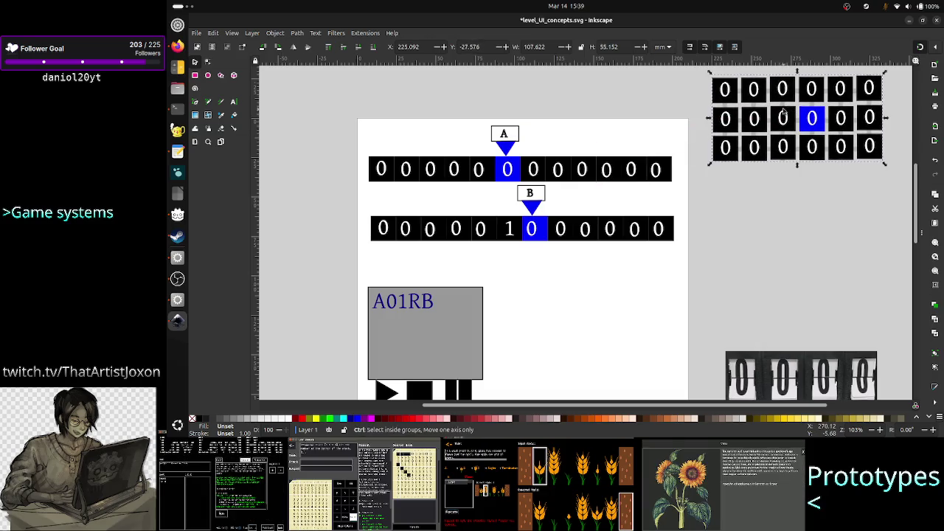
{"action": "mouse_move", "coordinate": [784, 112]}
{"action": "left_mouse_down"}
{"action": "mouse_move", "coordinate": [782, 84]}
{"action": "mouse_move", "coordinate": [798, 201]}
{"action": "left_mouse_up"}
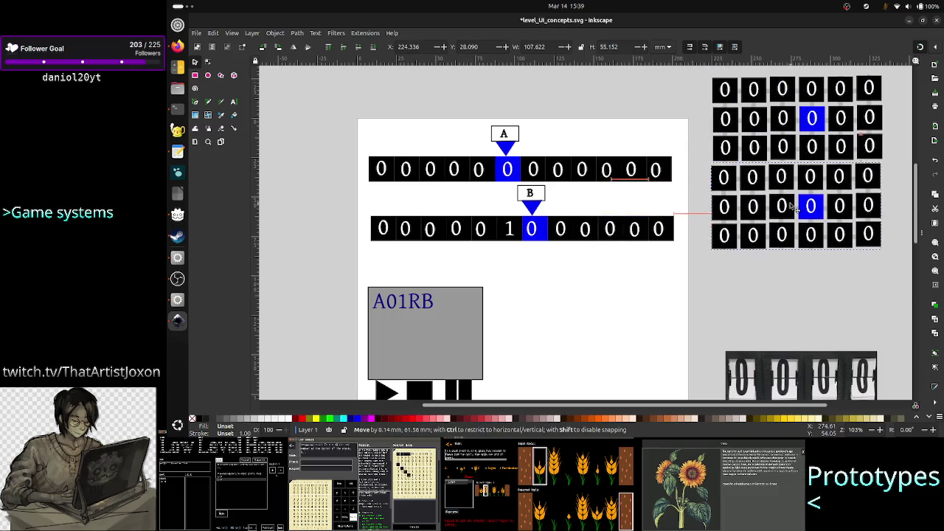
{"action": "mouse_move", "coordinate": [797, 202]}
{"action": "left_mouse_down"}
{"action": "mouse_move", "coordinate": [792, 185]}
{"action": "mouse_move", "coordinate": [786, 299]}
{"action": "left_mouse_up"}
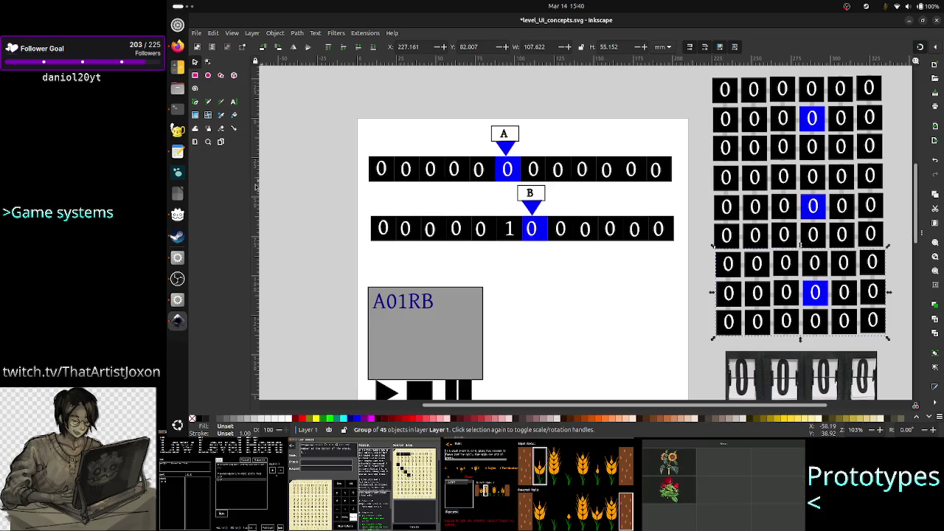
- Compare the zoomed TIS-100 image with the Sequence Counter screenshot, ending on the Sequence Counter
{"action": "left_click", "coordinate": [177, 46]}
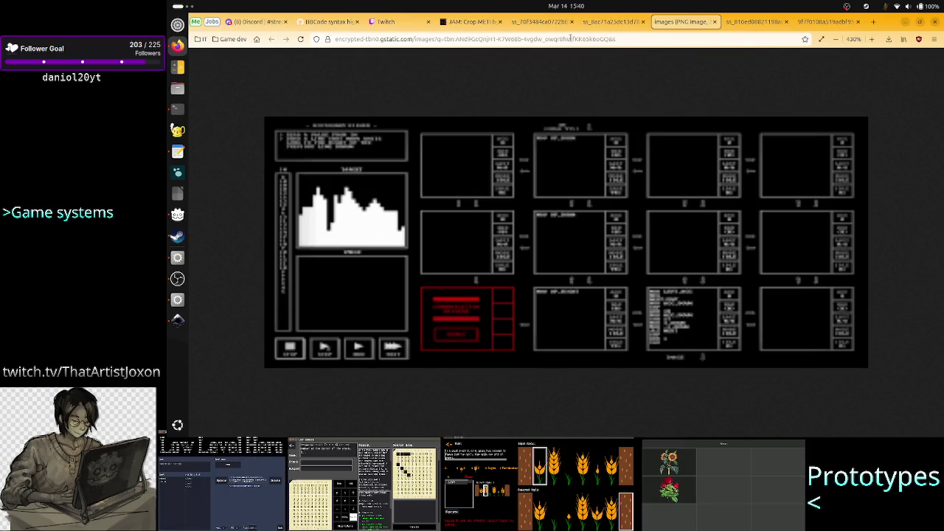
{"action": "left_click", "coordinate": [609, 22]}
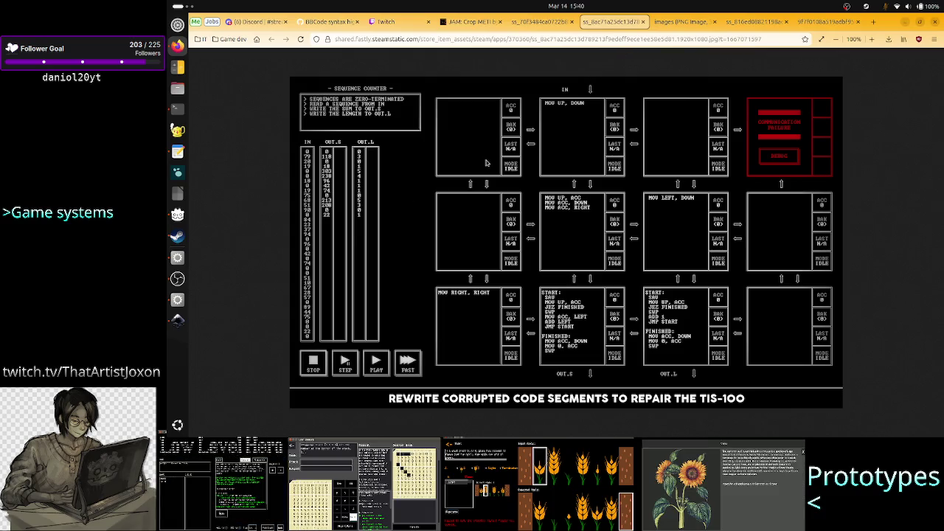
{"action": "left_click", "coordinate": [668, 23]}
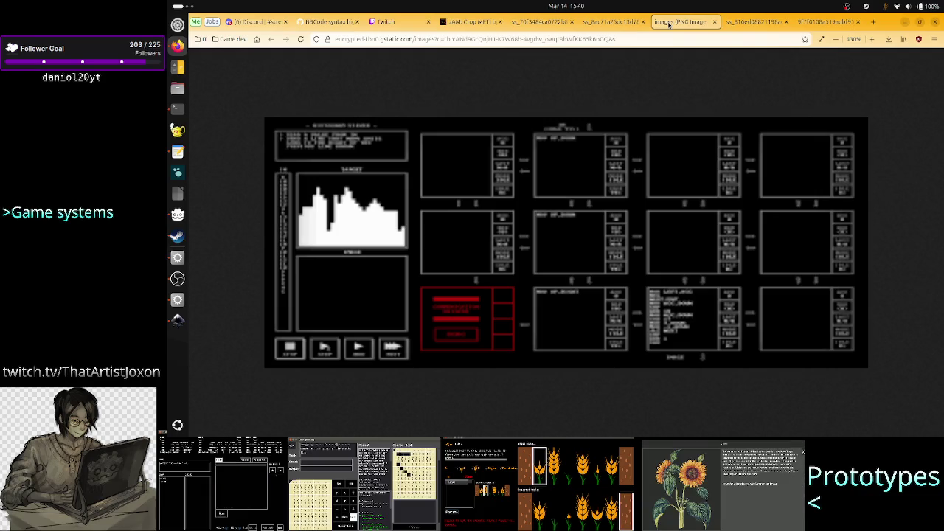
{"action": "left_click", "coordinate": [613, 23]}
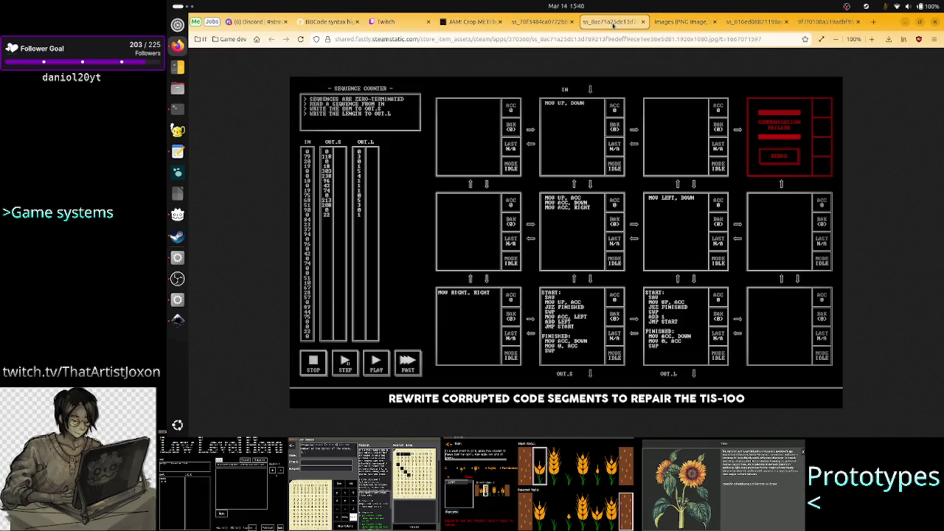
{"action": "left_click", "coordinate": [679, 21]}
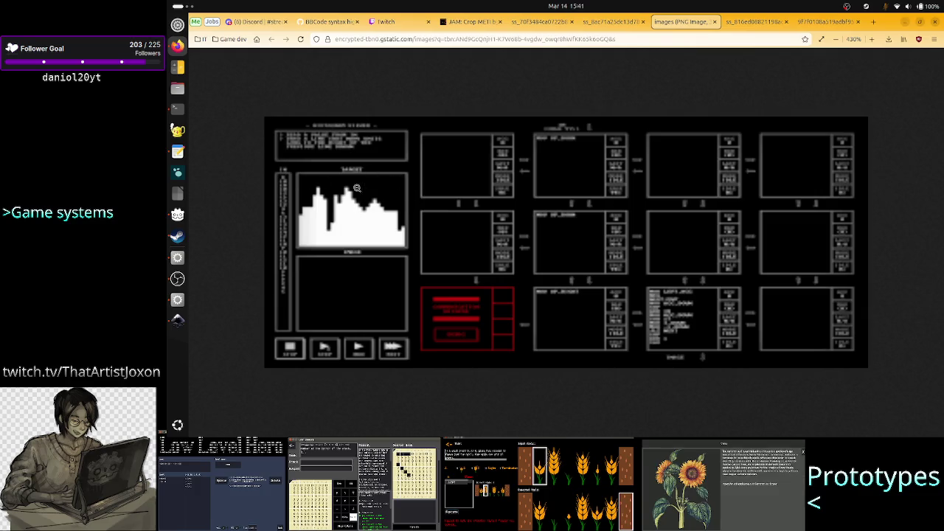
{"action": "left_click", "coordinate": [603, 25]}
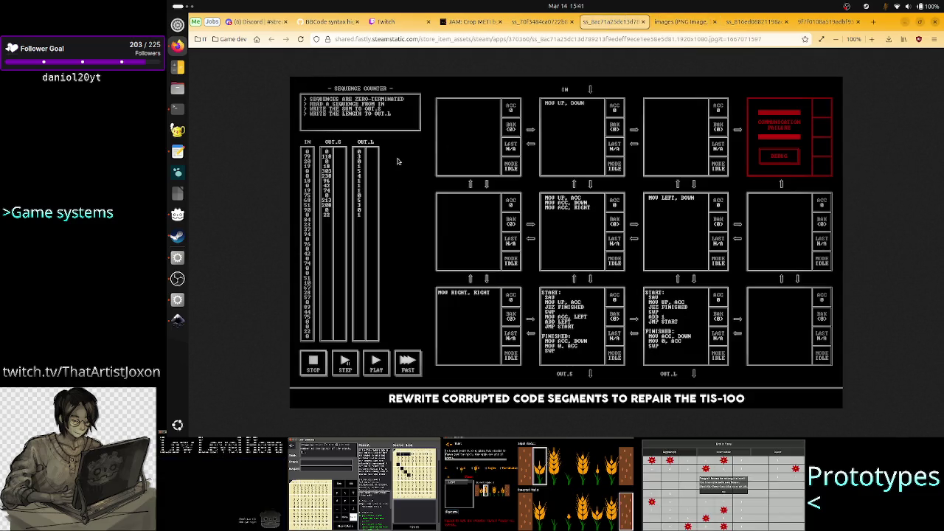
{"action": "left_click", "coordinate": [679, 22]}
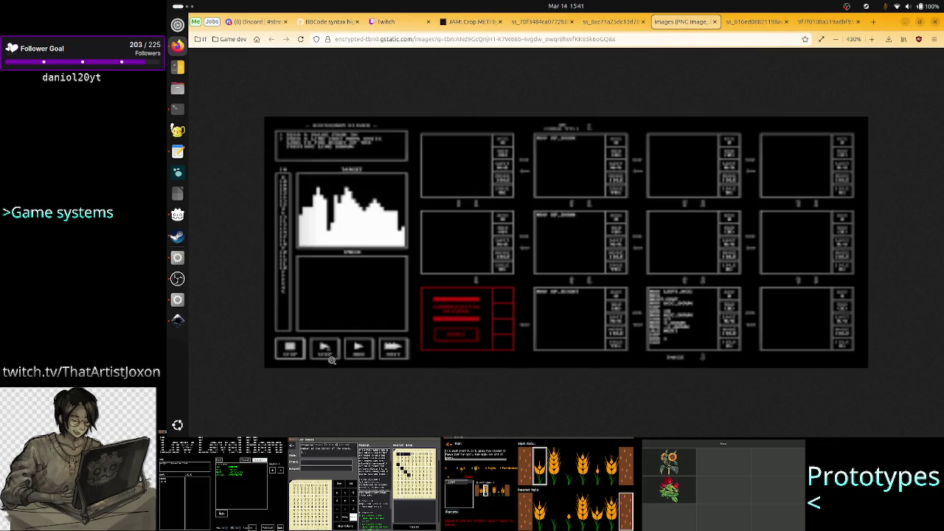
{"action": "left_click", "coordinate": [615, 22]}
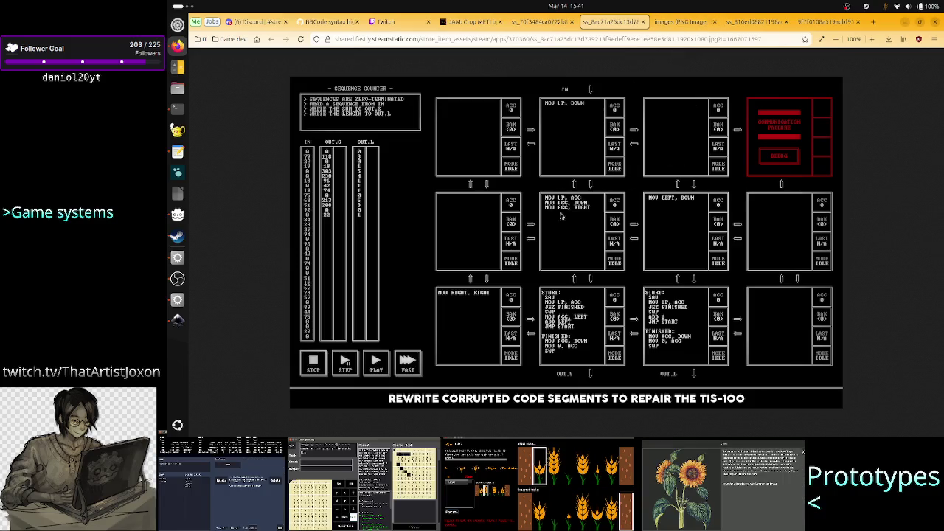
{"action": "left_click", "coordinate": [683, 20]}
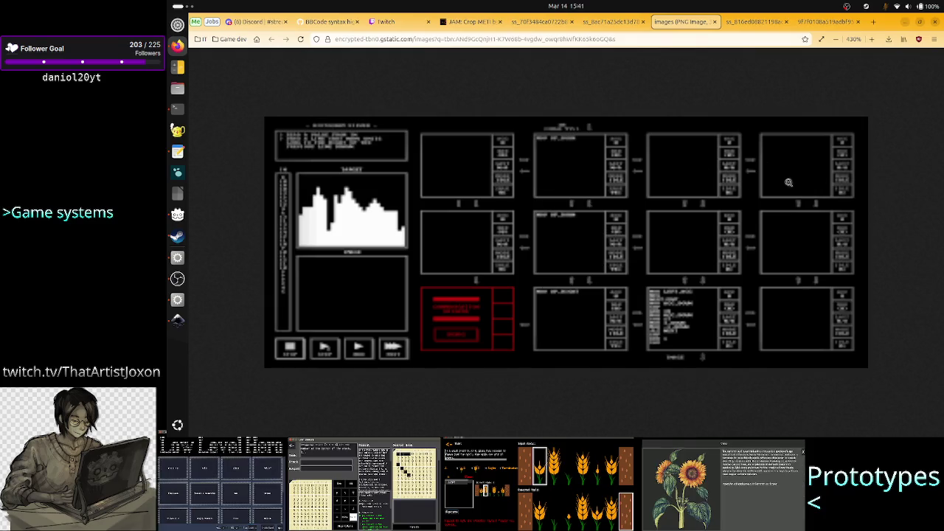
{"action": "left_click", "coordinate": [611, 22]}
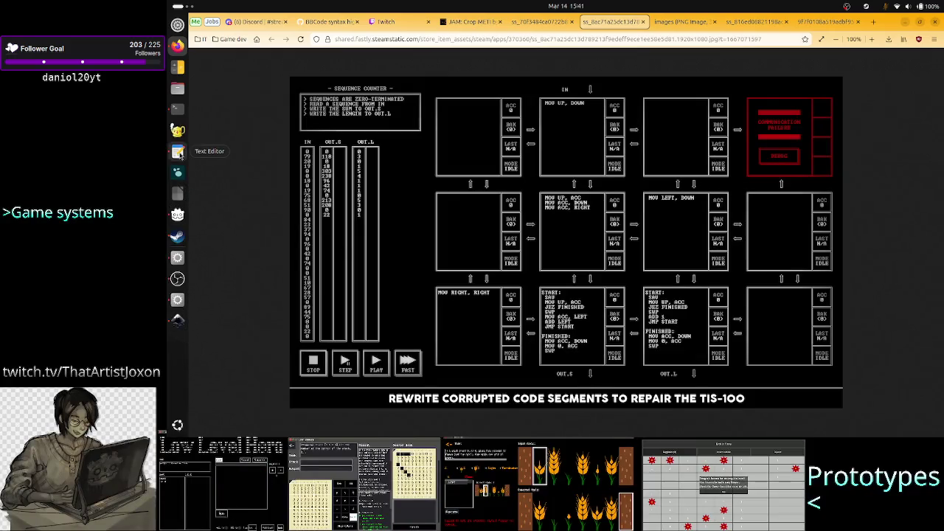
- Add 'the UI layout changes for 2D I/O compared to 1D I/O' as line 9 of UI_design_notes.txt and save
{"action": "left_click", "coordinate": [178, 152]}
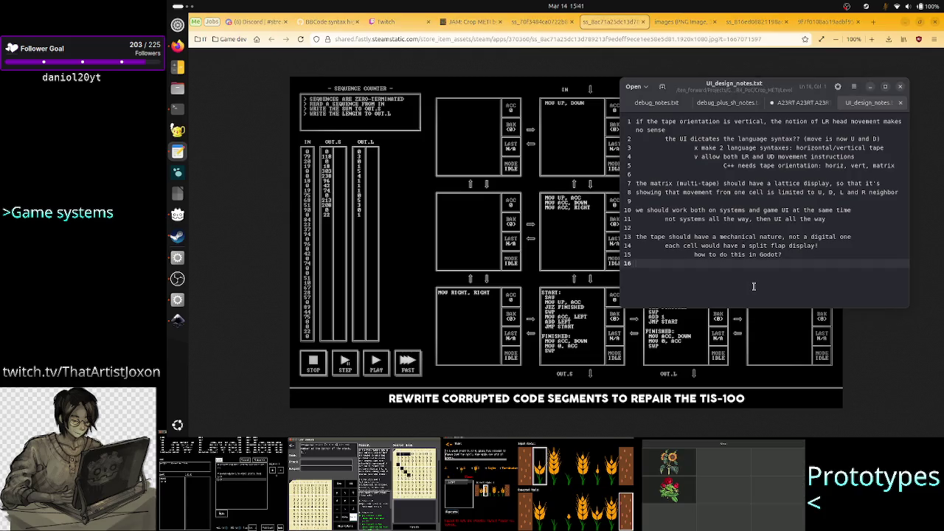
{"action": "key", "text": "Up"}
{"action": "key", "text": "Up"}
{"action": "key", "text": "Up"}
{"action": "key", "text": "Up"}
{"action": "key", "text": "Up"}
{"action": "key", "text": "Up"}
{"action": "key", "text": "Up"}
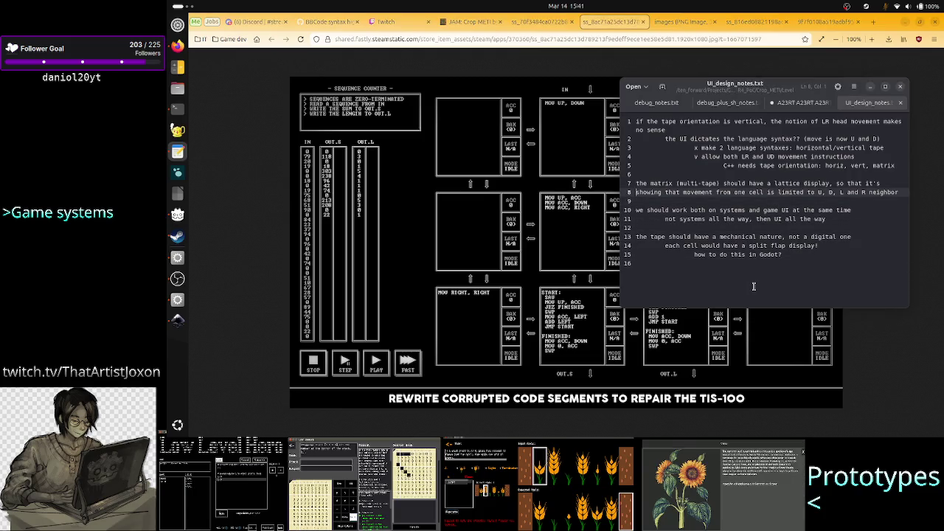
{"action": "key", "text": "Down"}
{"action": "key", "text": "Return"}
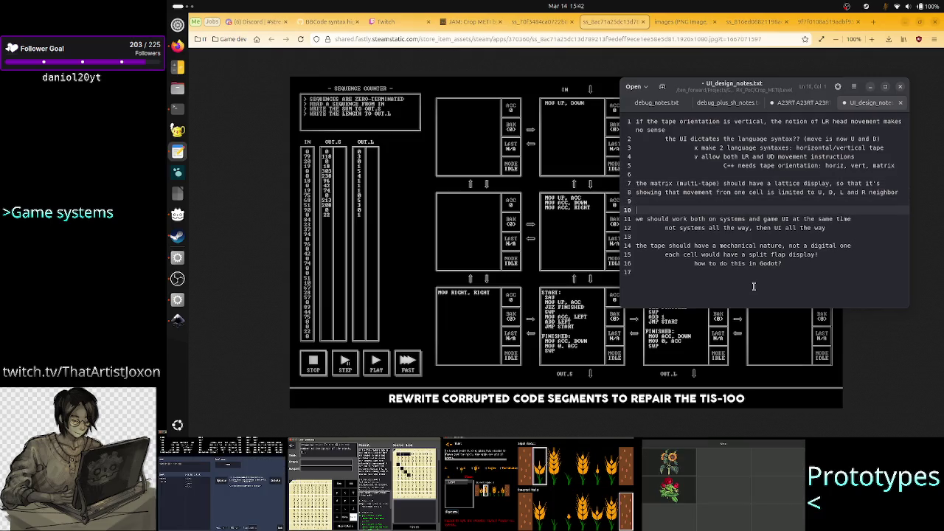
{"action": "key", "text": "Up"}
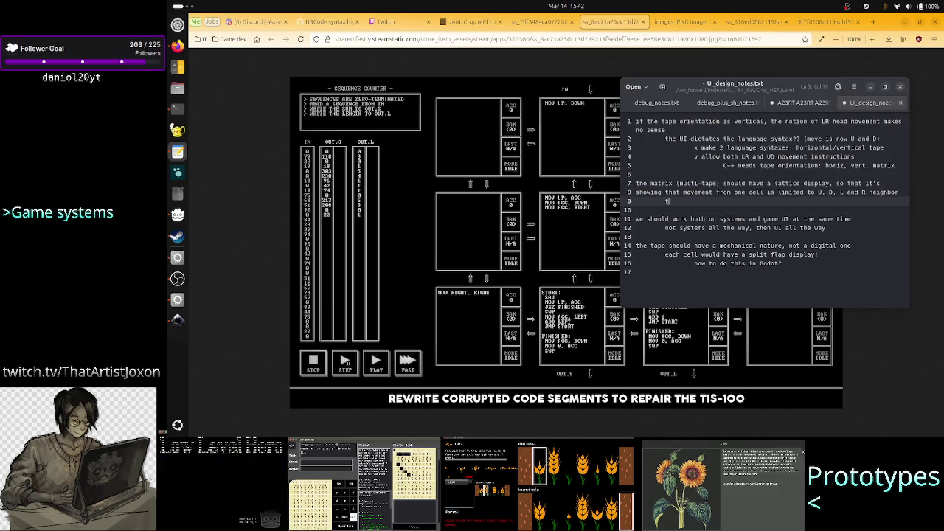
{"action": "type", "text": "he UI l"}
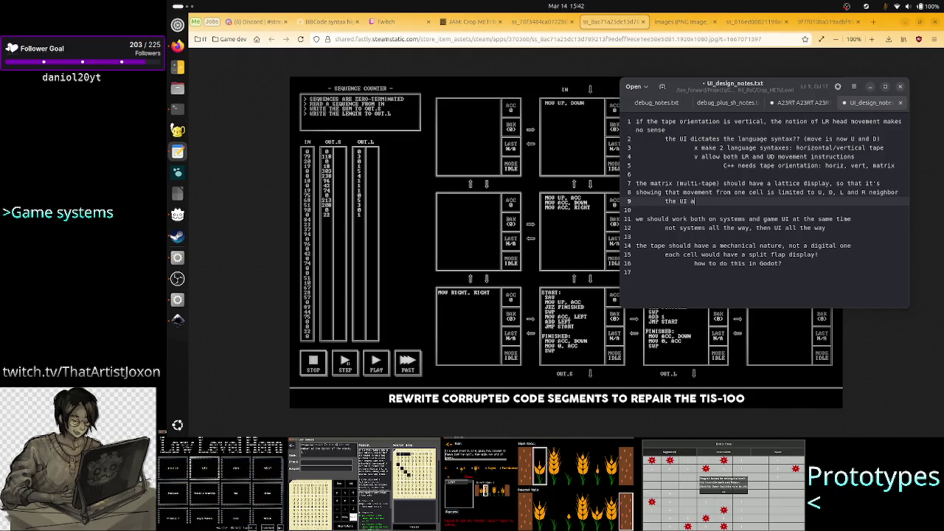
{"action": "type", "text": "ayout "}
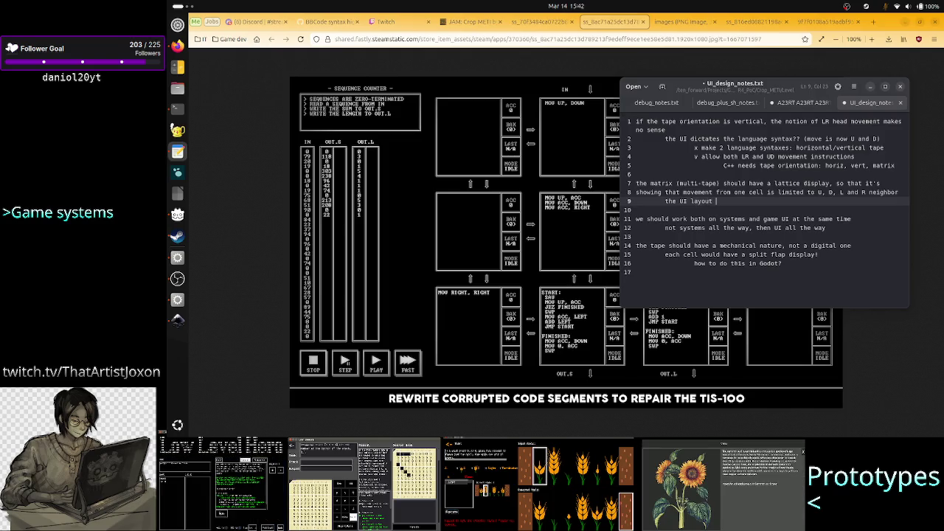
{"action": "type", "text": "changes"}
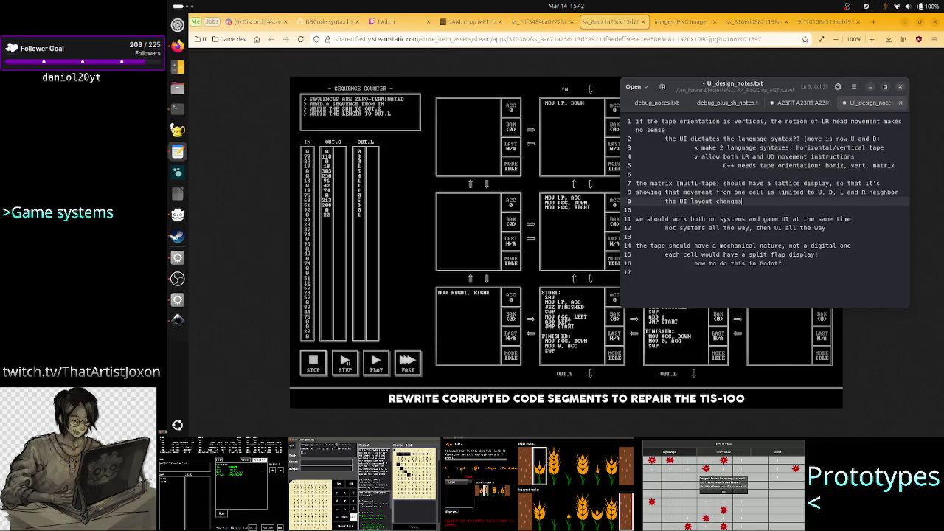
{"action": "type", "text": " for 2D"}
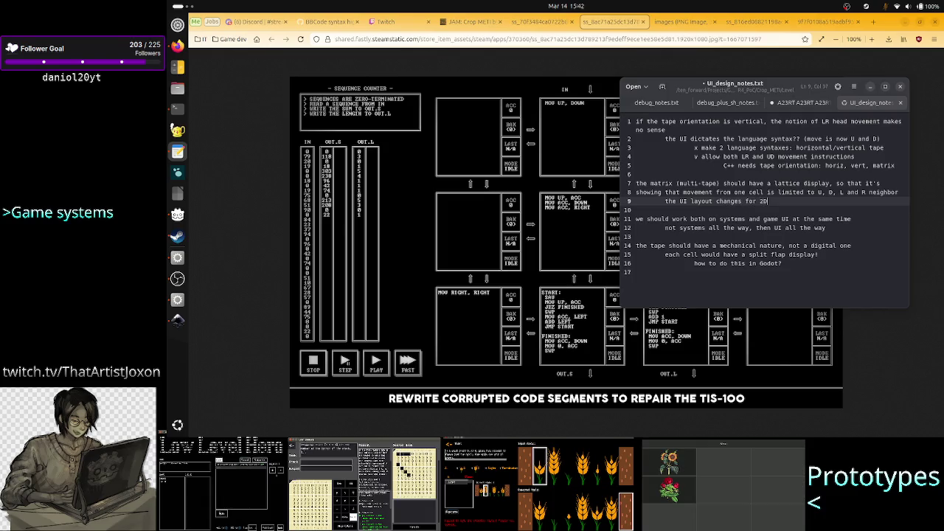
{"action": "type", "text": " I/O"}
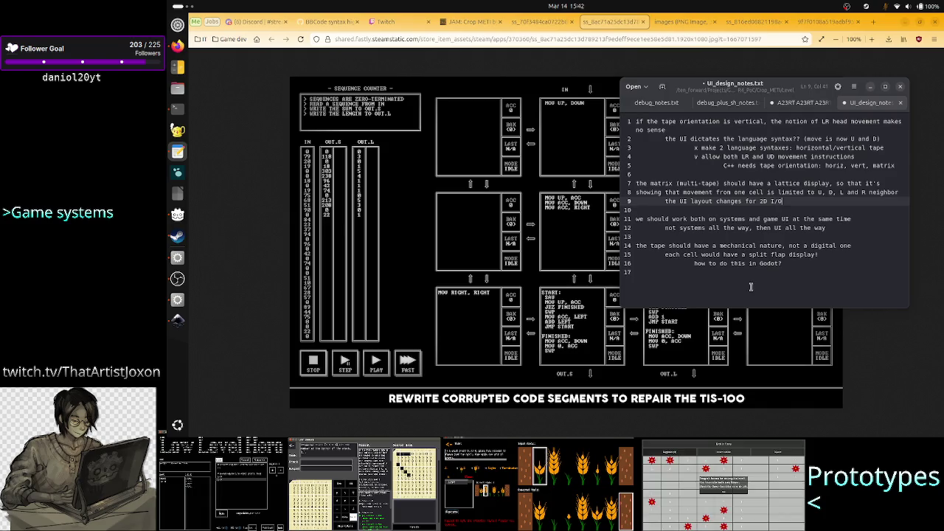
{"action": "type", "text": " compared to I/"}
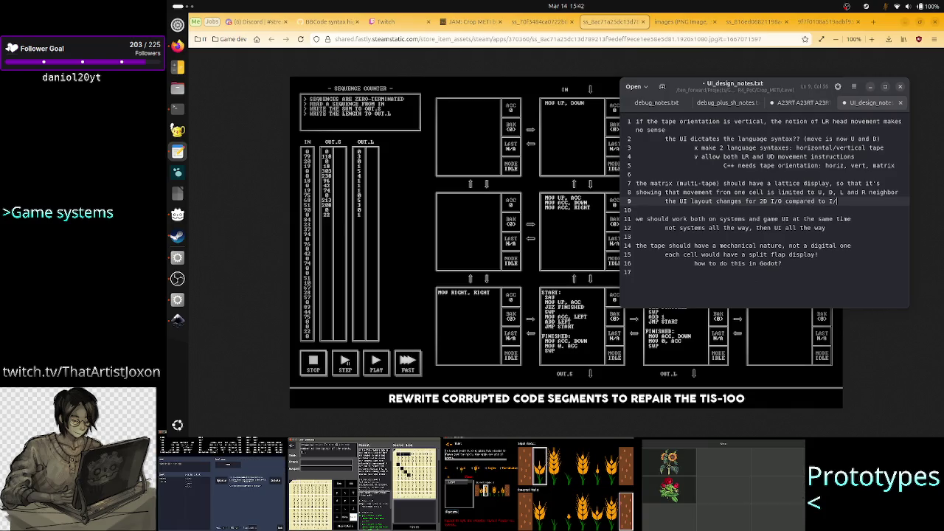
{"action": "key", "text": "BackSpace"}
{"action": "type", "text": "1D"}
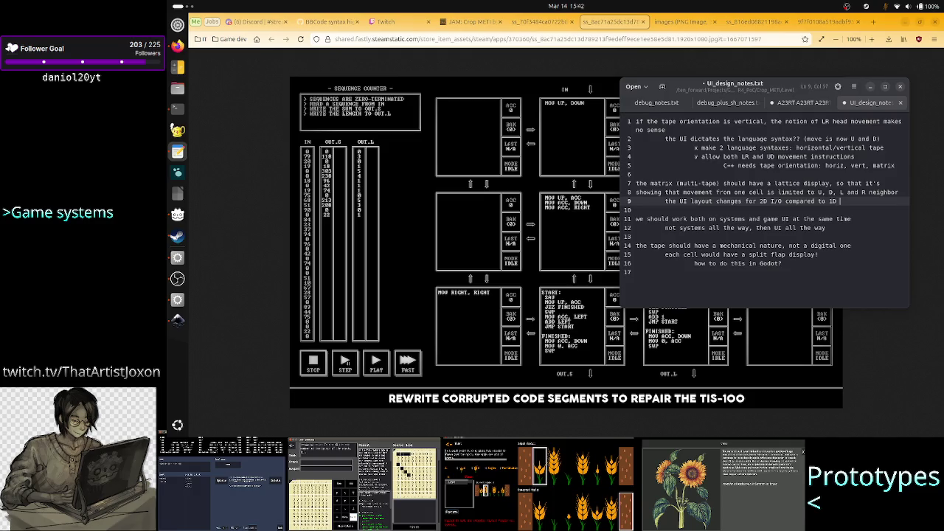
{"action": "type", "text": "I/O"}
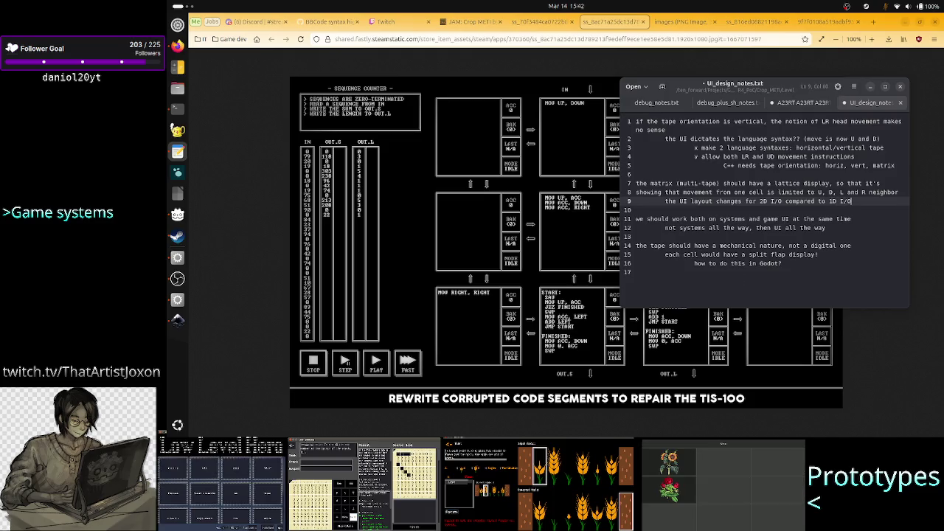
{"action": "key", "text": "ctrl+s"}
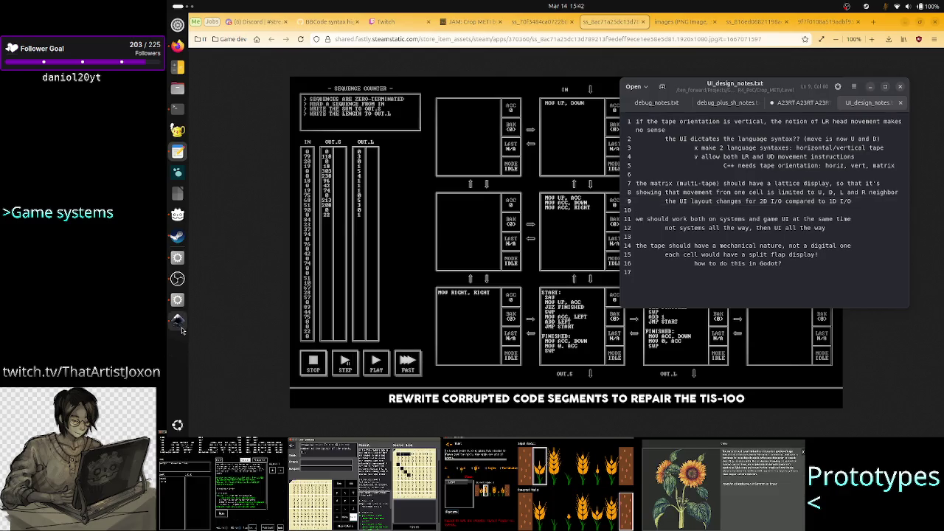
- Bring up the zoomed TIS-100 waveform image in Firefox, then return to the concept sheet
{"action": "left_click", "coordinate": [177, 320]}
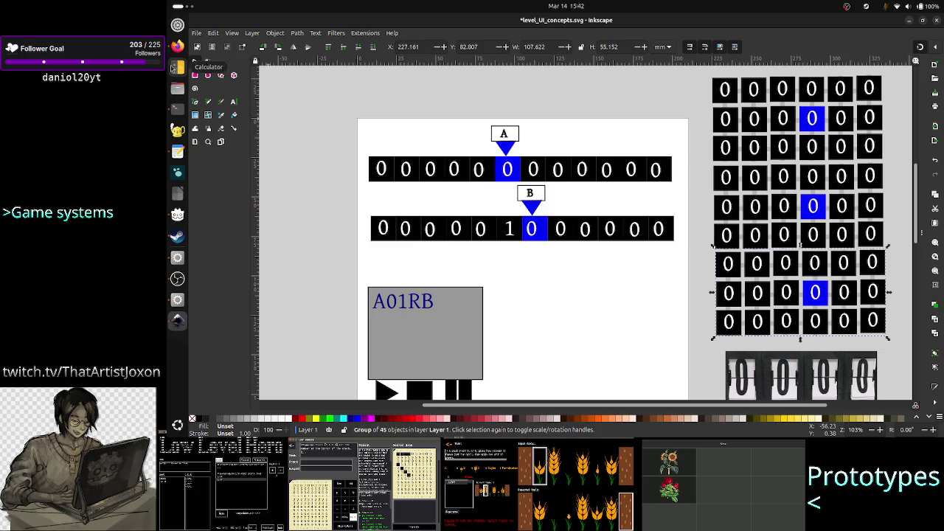
{"action": "left_click", "coordinate": [177, 45]}
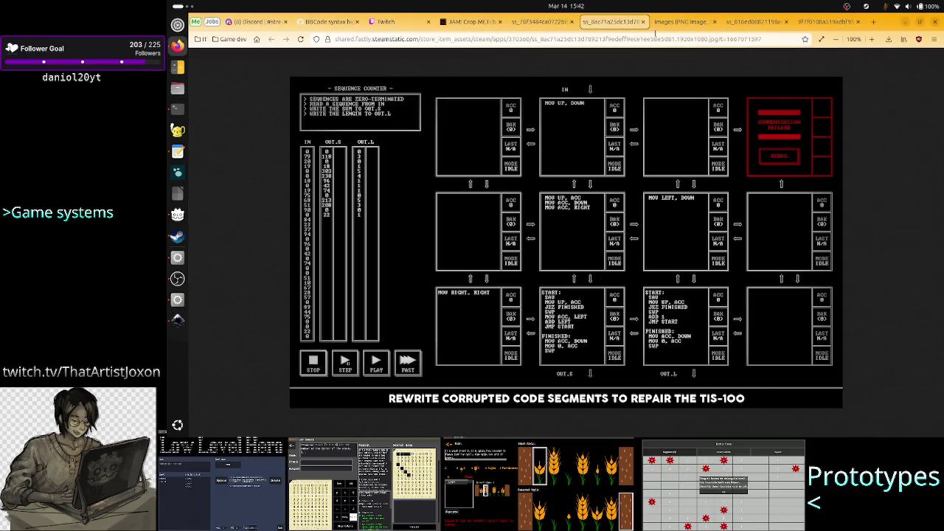
{"action": "left_click", "coordinate": [682, 26]}
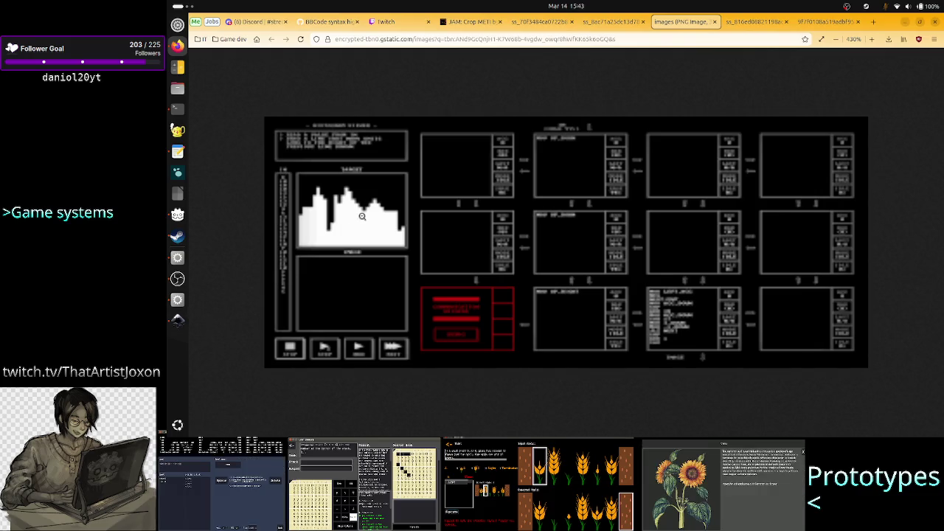
{"action": "left_click", "coordinate": [177, 319]}
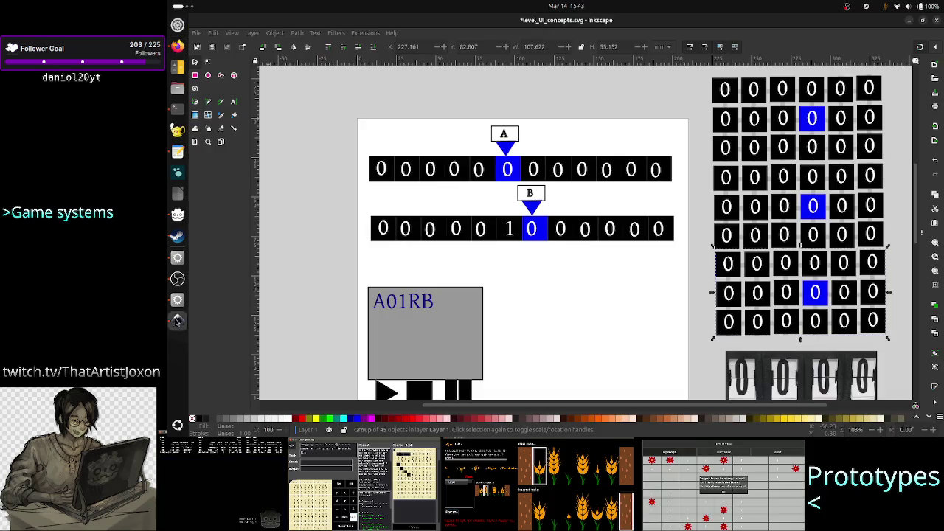
- Shift the top three-row block of zero tiles into line with the six rows below
{"action": "left_click", "coordinate": [780, 109]}
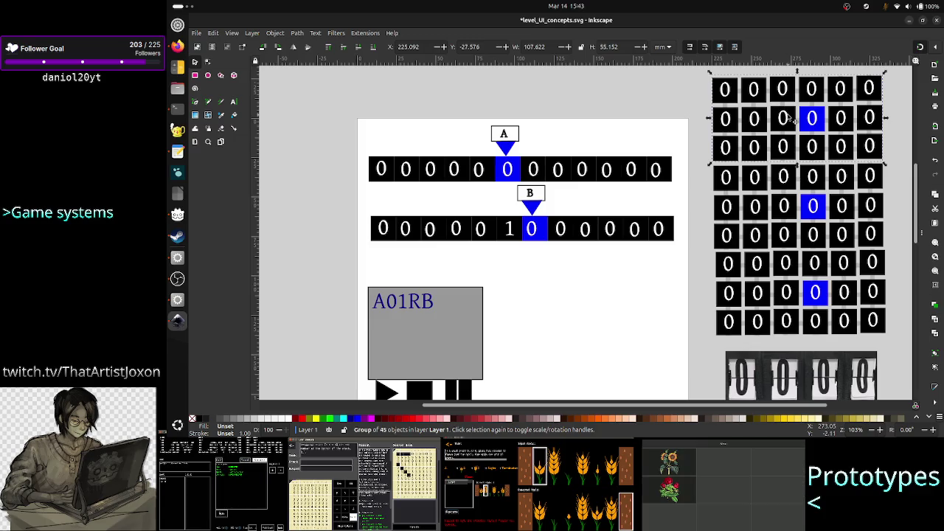
{"action": "mouse_move", "coordinate": [781, 109]}
{"action": "left_mouse_down"}
{"action": "mouse_move", "coordinate": [652, 117]}
{"action": "mouse_move", "coordinate": [788, 119]}
{"action": "left_mouse_up"}
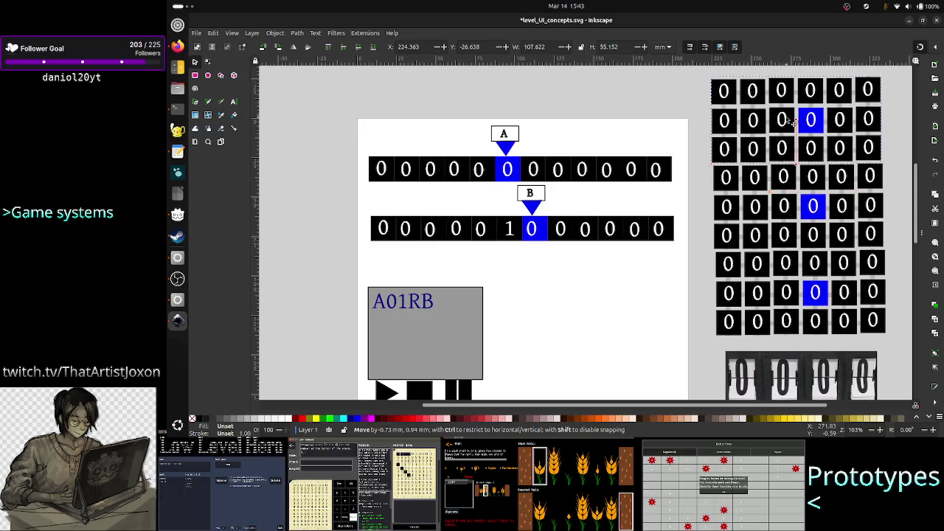
{"action": "left_click", "coordinate": [425, 312]}
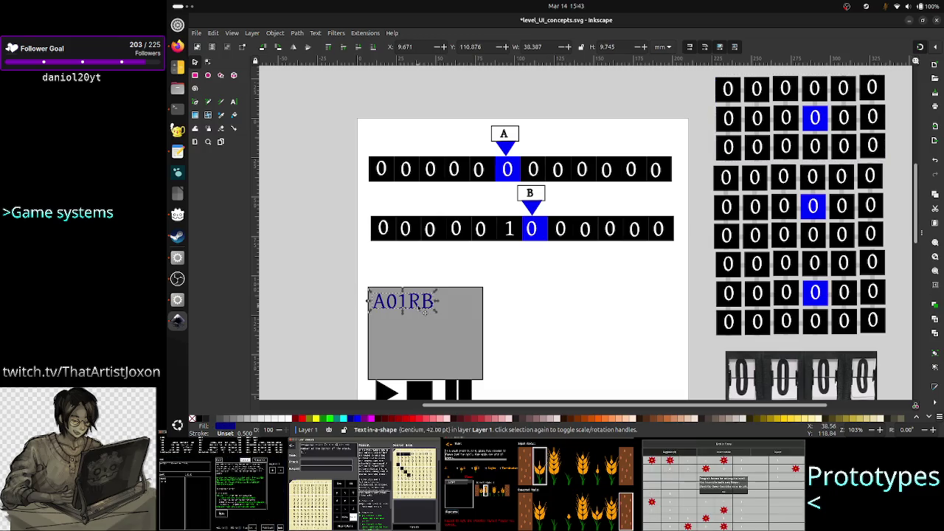